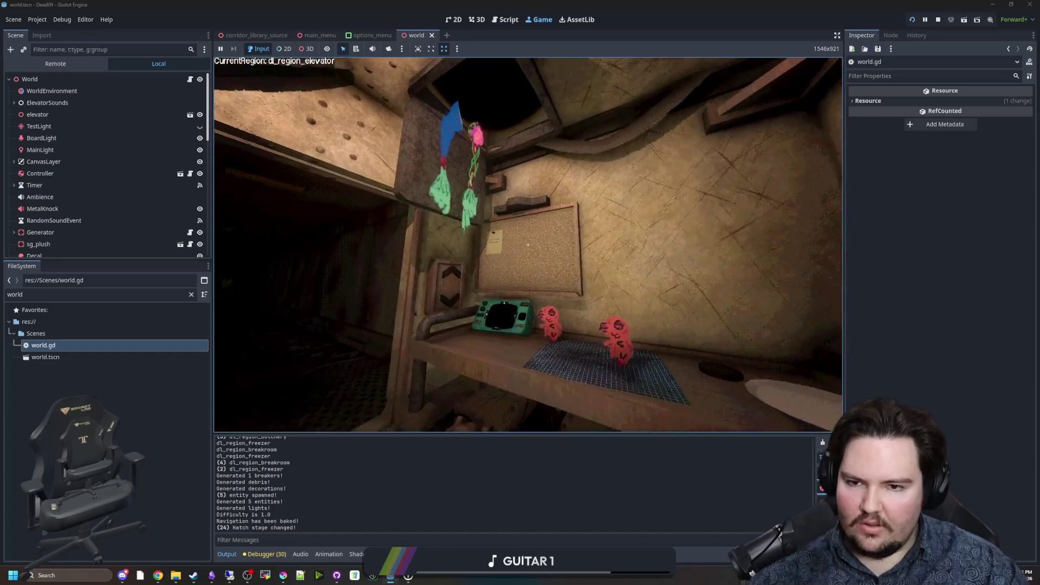
# Pause the game and change world.gd's first arm angle from -PI/16 to -PI/8, then save.
pyautogui.press('super')
pyautogui.press('Escape')
pyautogui.hotkey('ctrl', 'F3')
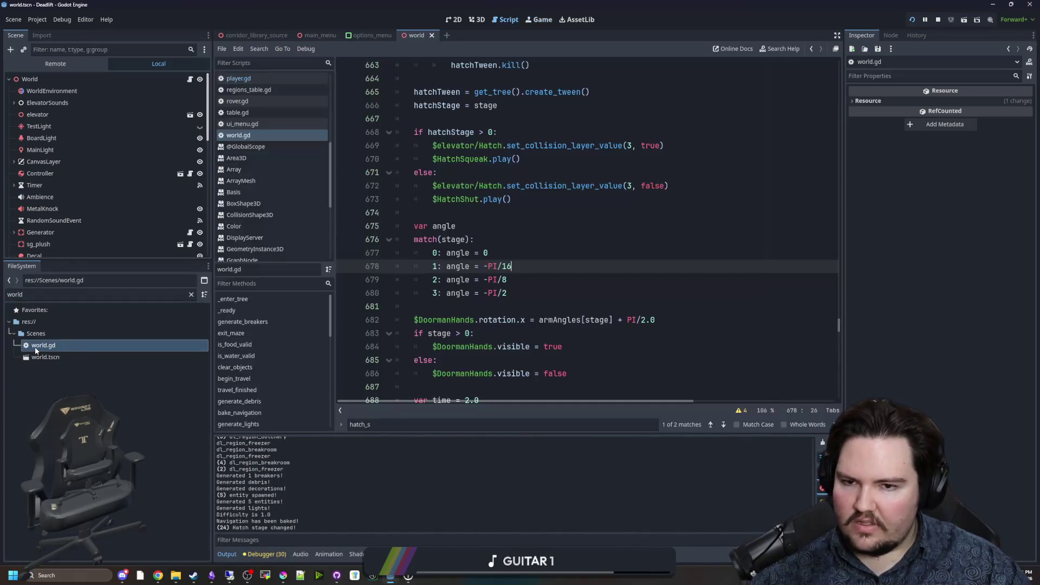
pyautogui.press('Up')
pyautogui.press('Up')
pyautogui.press('Up')
pyautogui.press('Down')
pyautogui.press('Down')
pyautogui.press('Down')
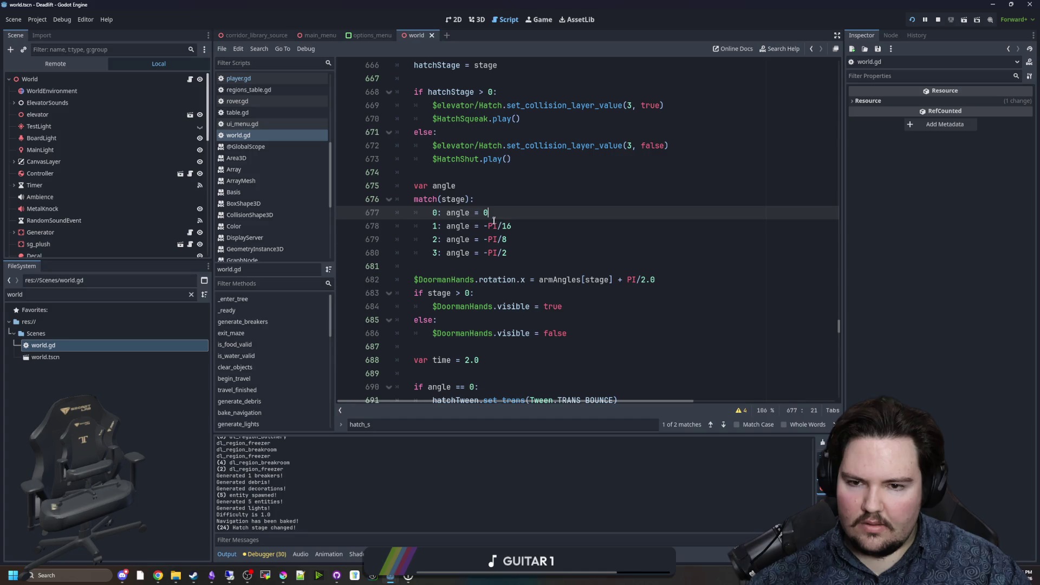
pyautogui.click(488, 226)
pyautogui.click(514, 226)
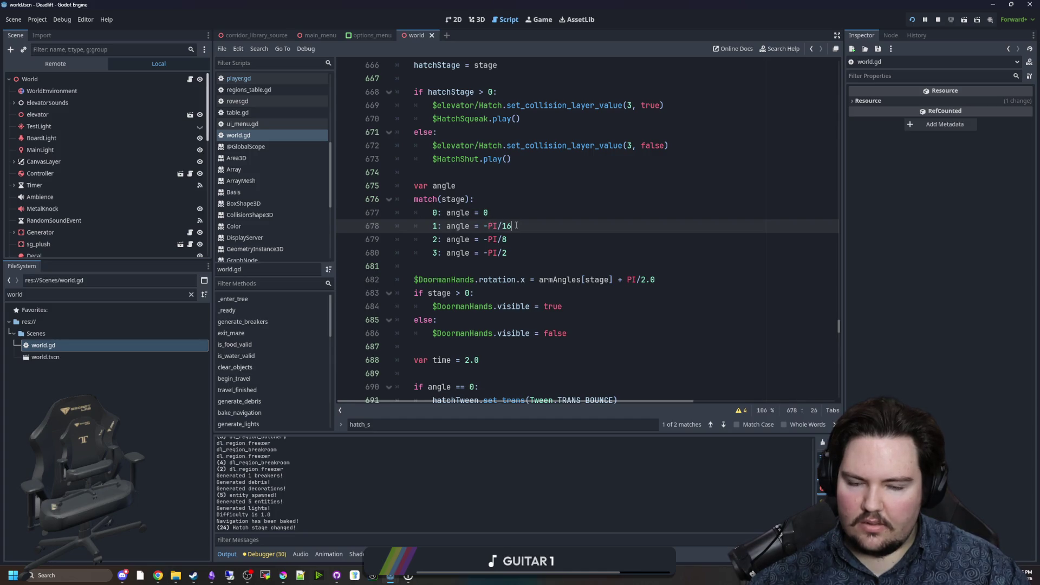
pyautogui.scroll(5, 520, 217)
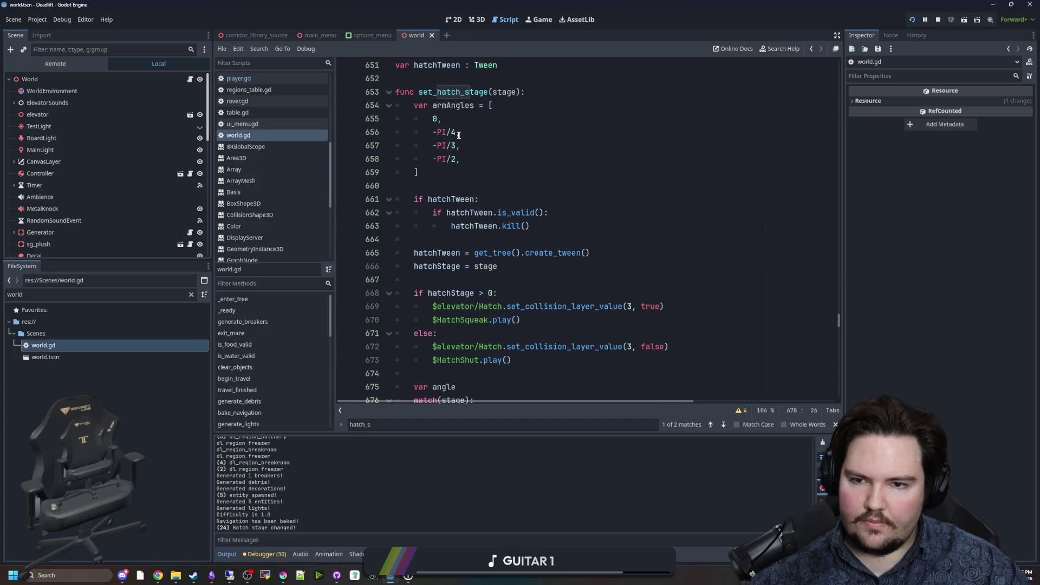
pyautogui.press('BackSpace')
pyautogui.write('8')
pyautogui.hotkey('ctrl', 's')
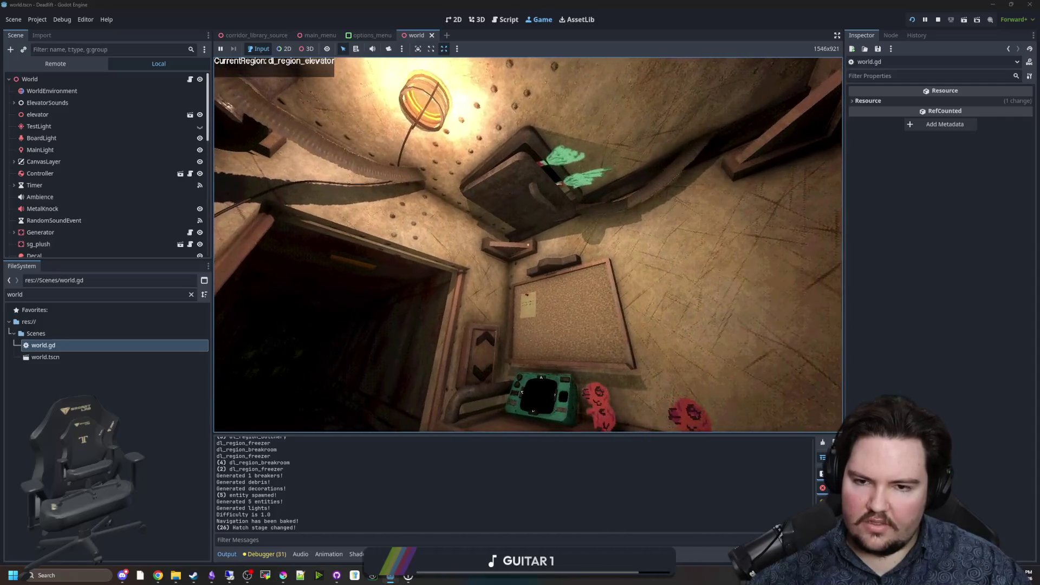
# Set the second arm angle to -PI/6, adjust the third, and resume the running game.
pyautogui.press('super')
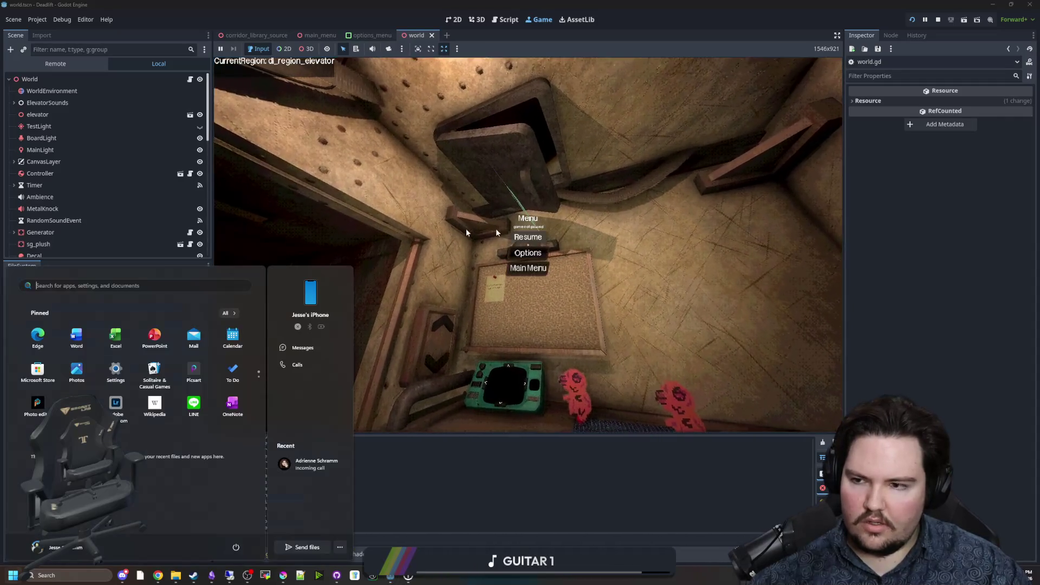
pyautogui.click(528, 473)
pyautogui.doubleClick(77, 349)
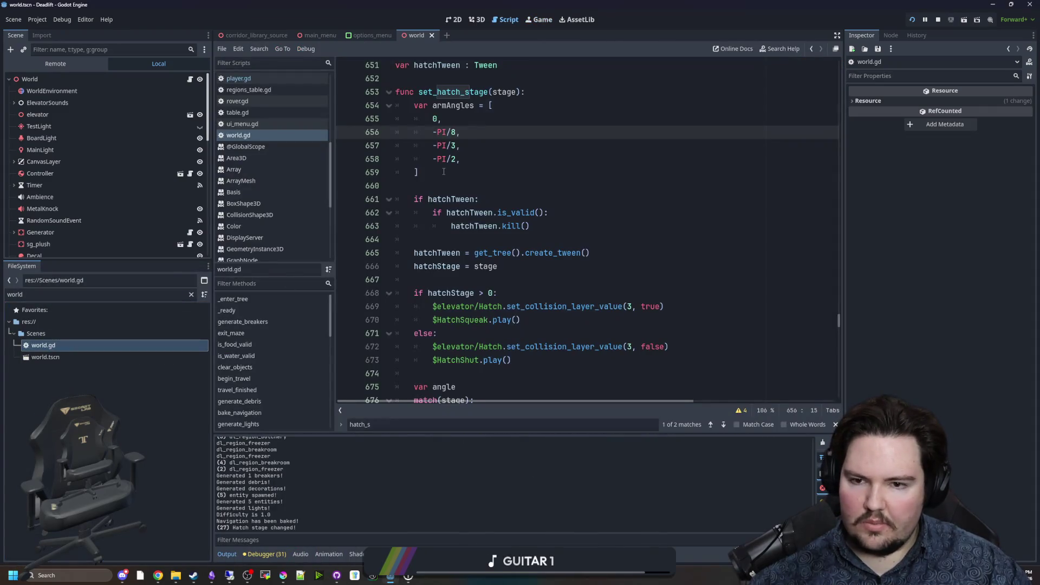
pyautogui.click(457, 145)
pyautogui.press('BackSpace')
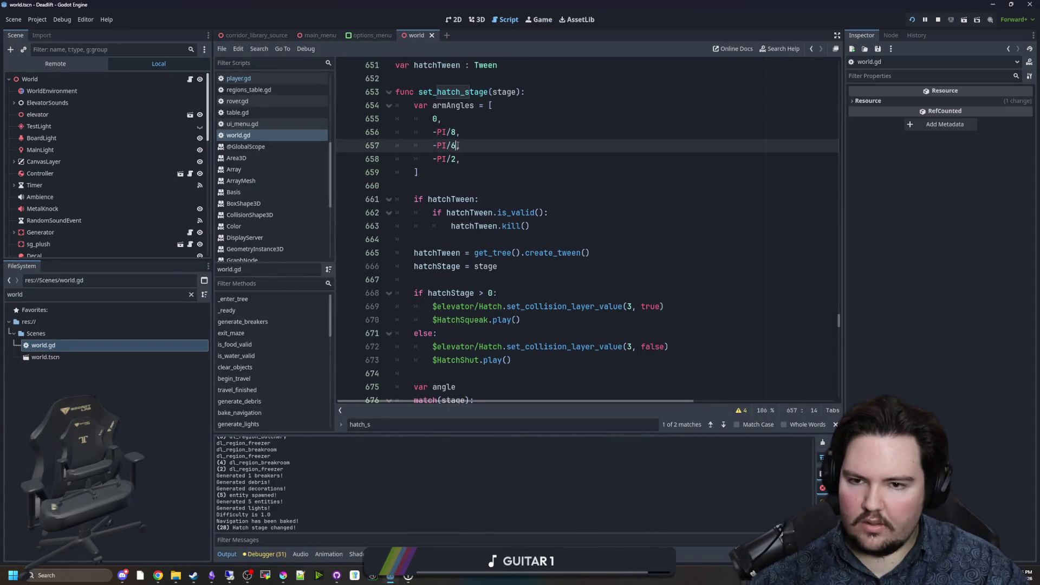
pyautogui.write('6')
pyautogui.click(455, 159)
pyautogui.press('BackSpace')
pyautogui.write('4')
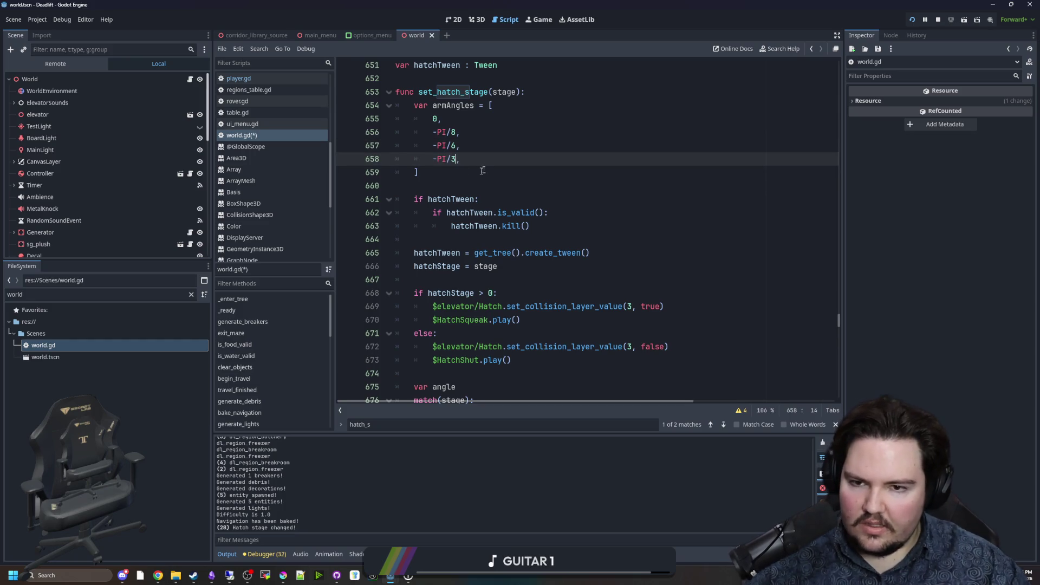
pyautogui.click(531, 21)
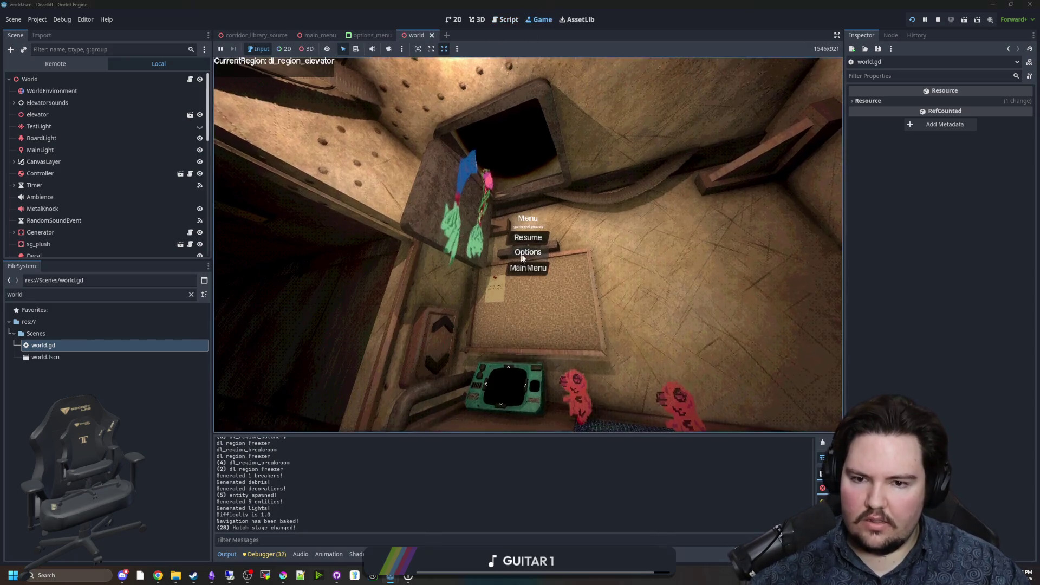
pyautogui.click(528, 238)
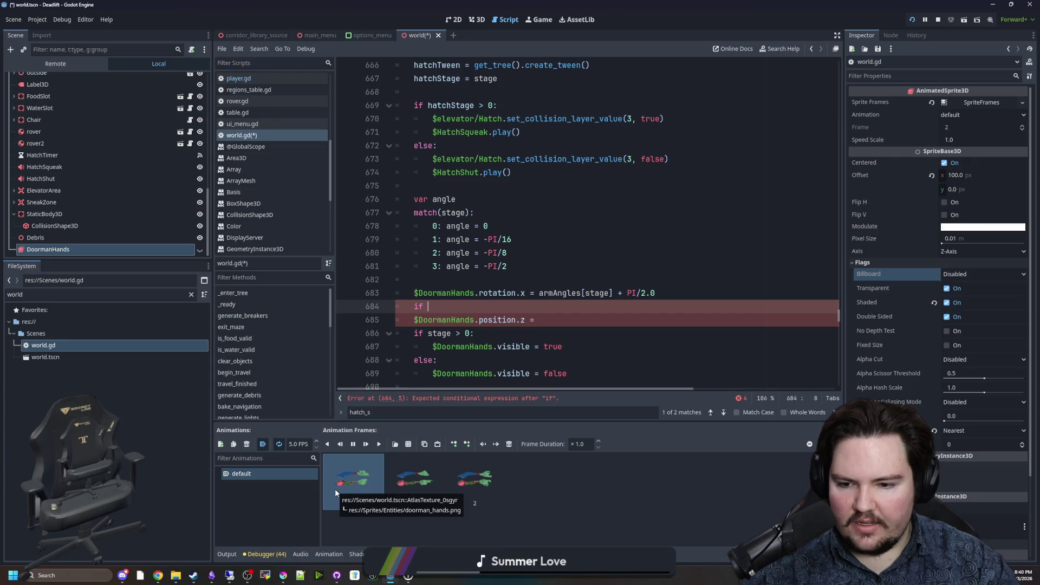
pyautogui.click(427, 503)
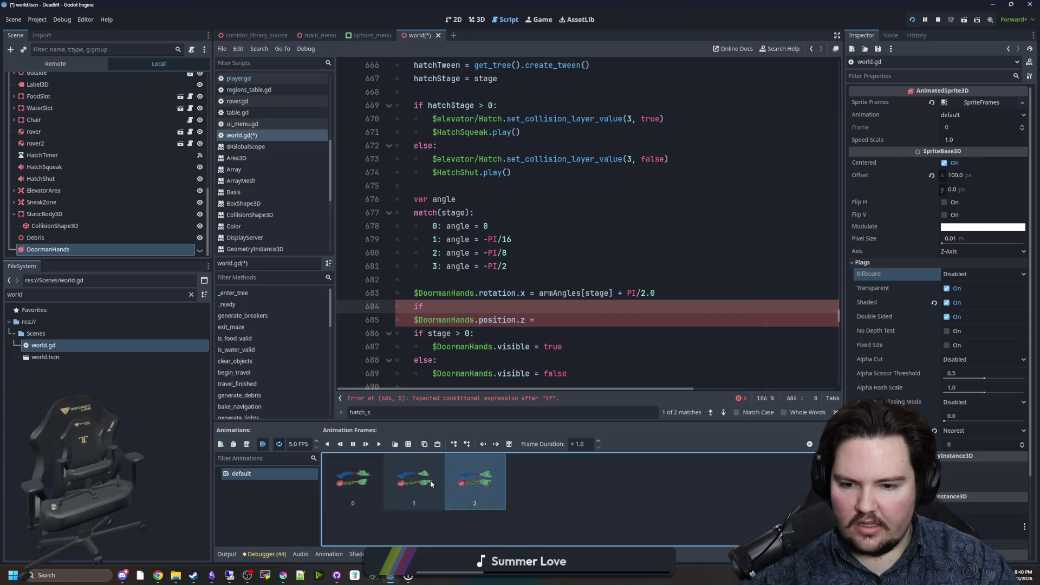
pyautogui.click(353, 483)
pyautogui.click(494, 302)
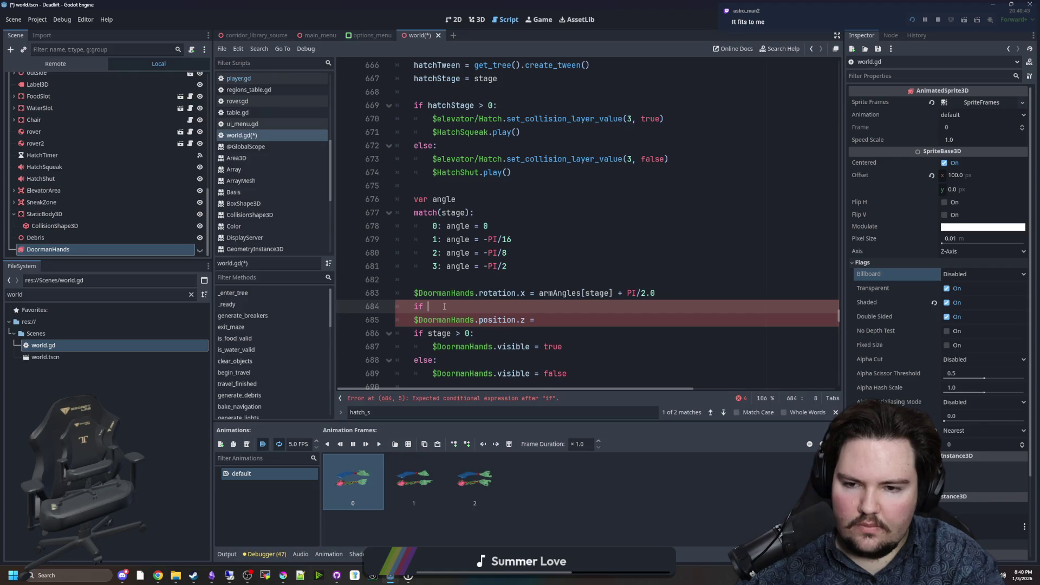
# Write the 'stage == 1' condition with an else branch resetting DoormanHands.position to initialHandPos.
pyautogui.write('stage == 1:')
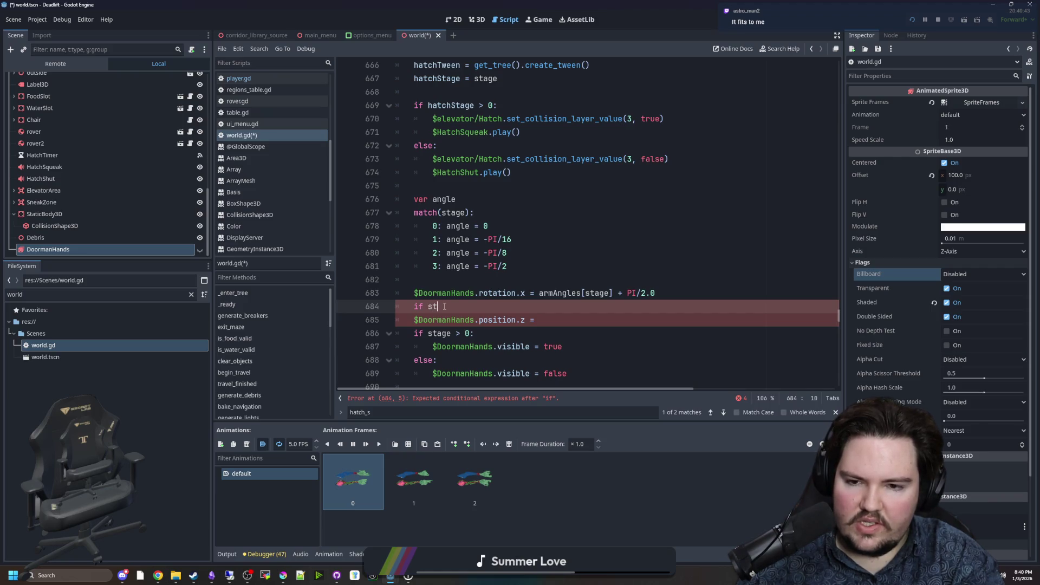
pyautogui.press('Return')
pyautogui.press('Return')
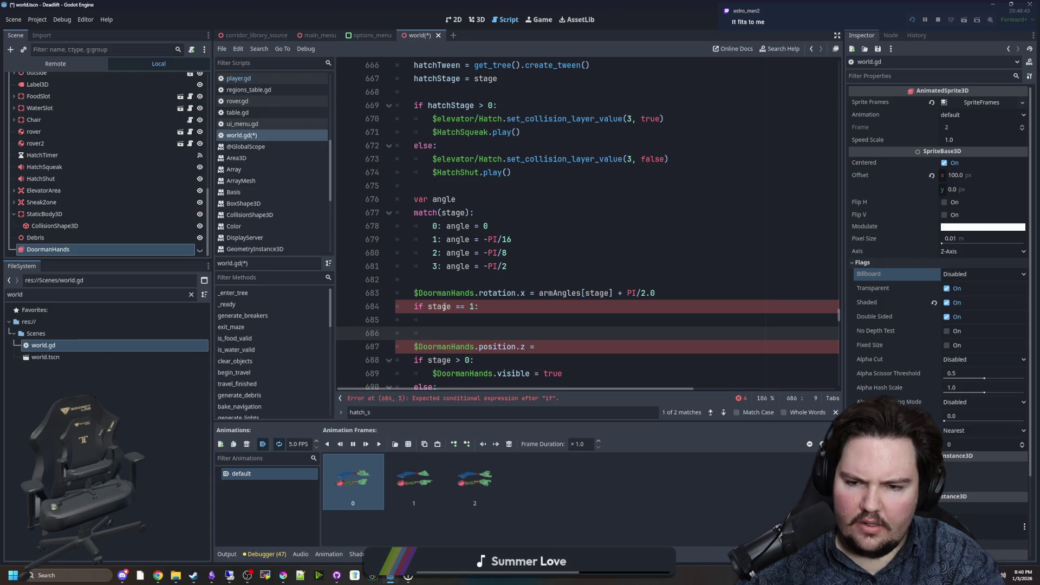
pyautogui.write('elif')
pyautogui.hscroll(3, 367, 345)
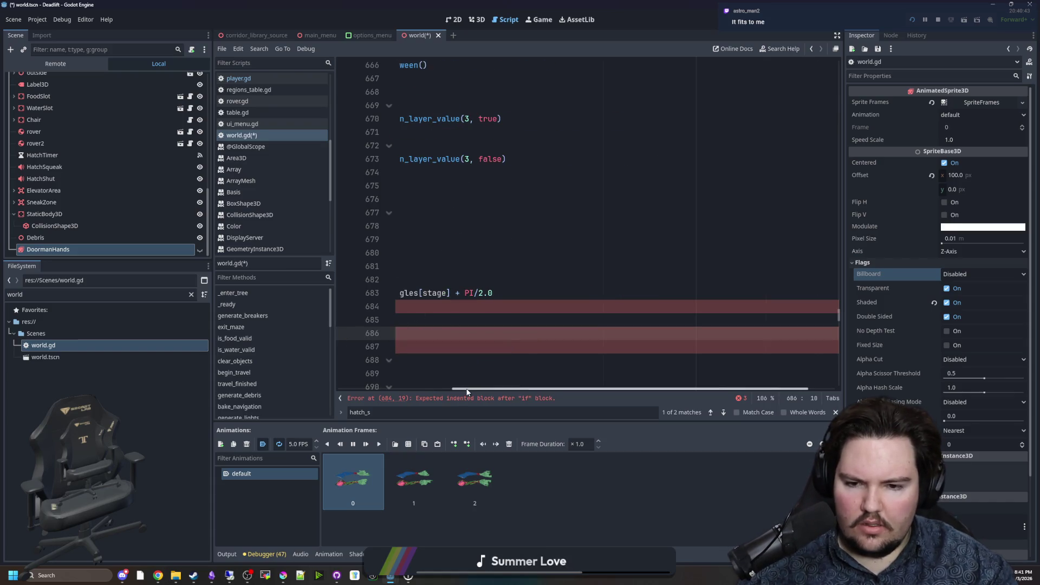
pyautogui.hscroll(-5, 366, 345)
pyautogui.click(432, 347)
pyautogui.click(577, 349)
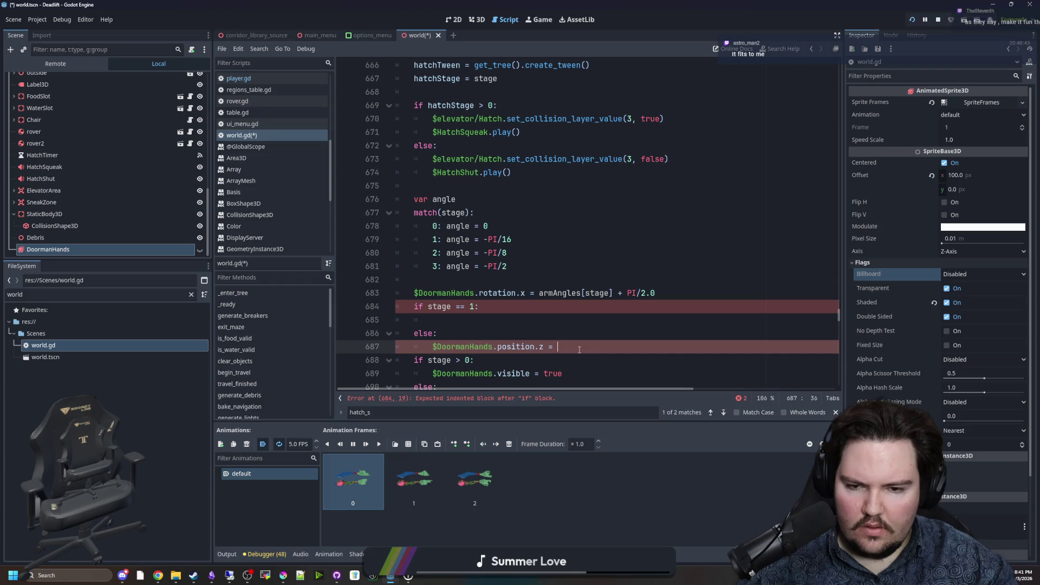
pyautogui.write('h')
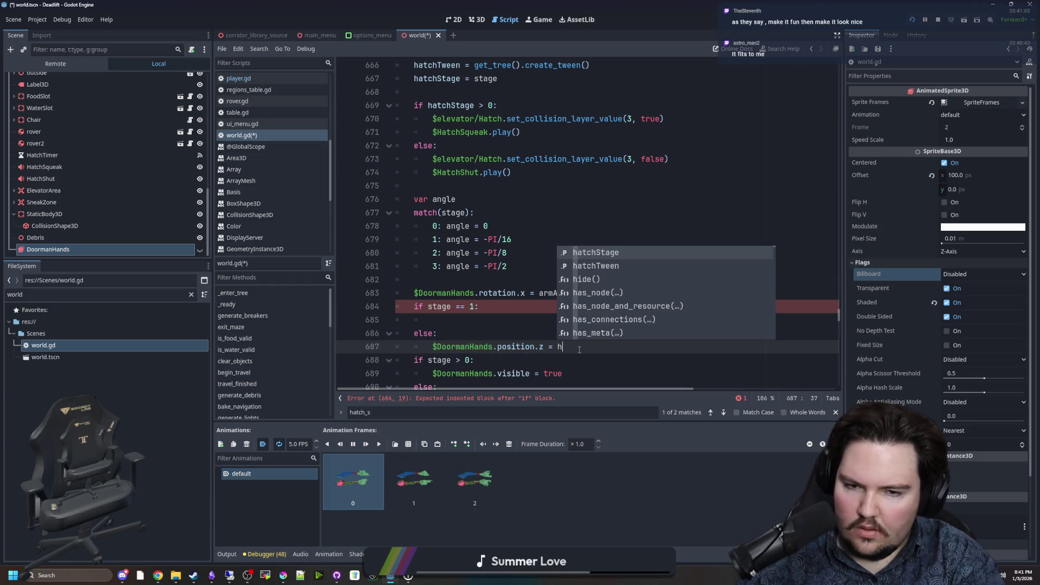
pyautogui.write('ands')
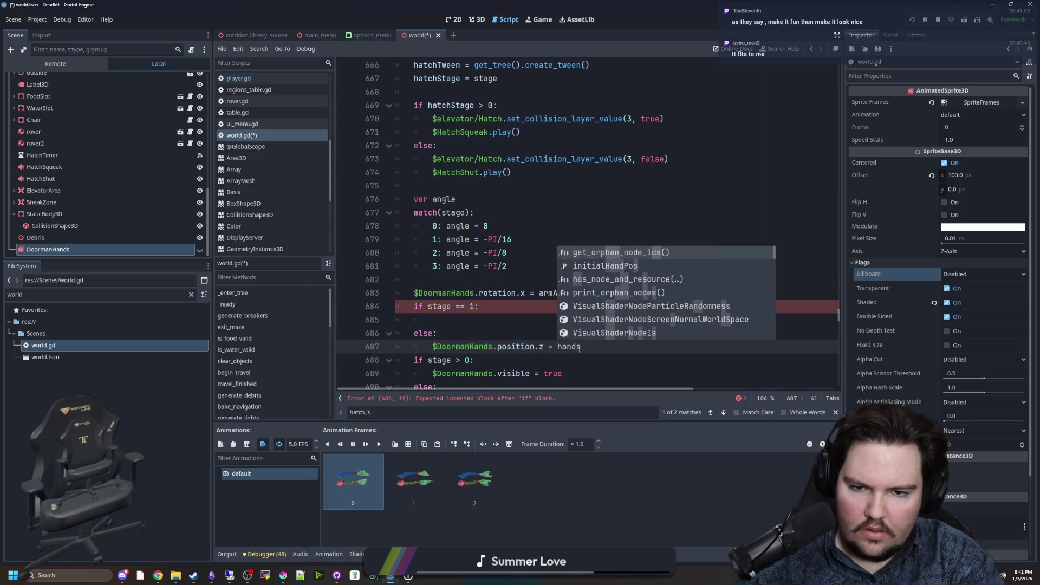
pyautogui.press('Down')
pyautogui.press('Return')
# Inside the if, add '$DoormanHands.position.z = initialHandPos.z' for the stage-1 offset.
pyautogui.click(481, 320)
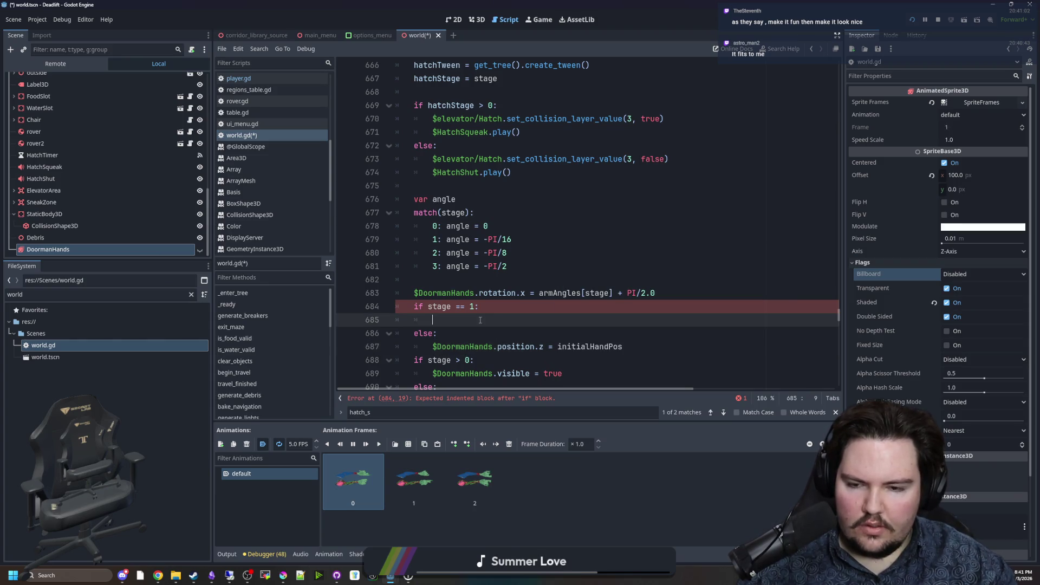
pyautogui.write('$')
pyautogui.write('DoormanHands.posi')
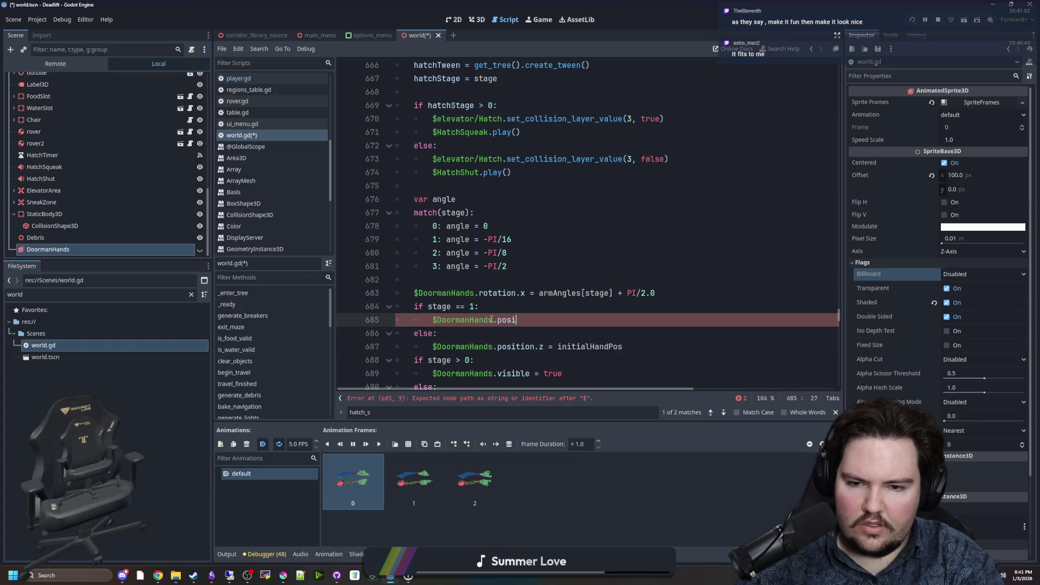
pyautogui.write('tion.z = initialHandPos.z - 0.1')
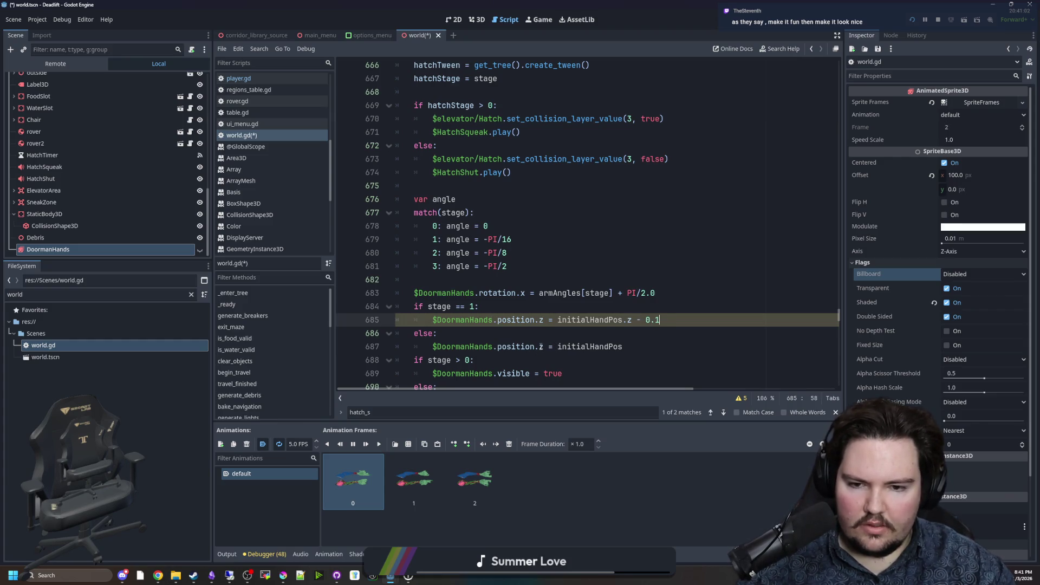
pyautogui.click(542, 347)
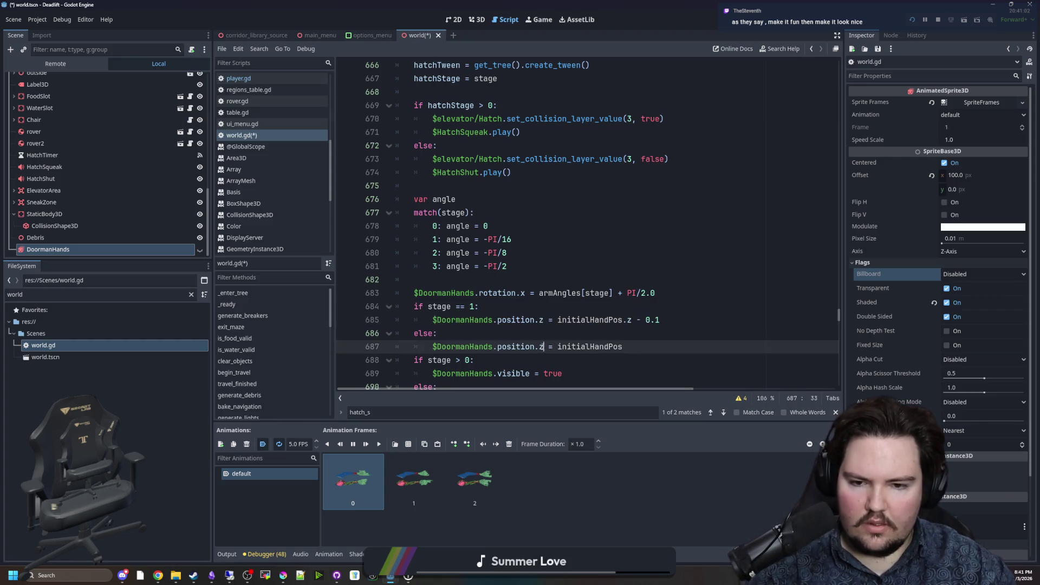
pyautogui.click(549, 336)
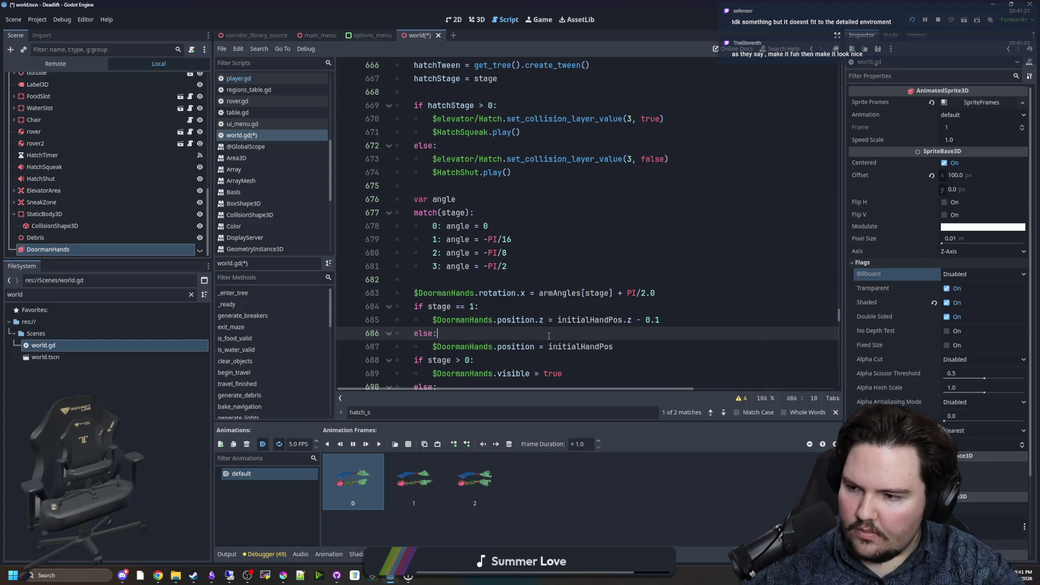
pyautogui.click(608, 279)
# Add a blank line after the initialHandPos reset line and save world.gd again.
pyautogui.hotkey('ctrl', 's')
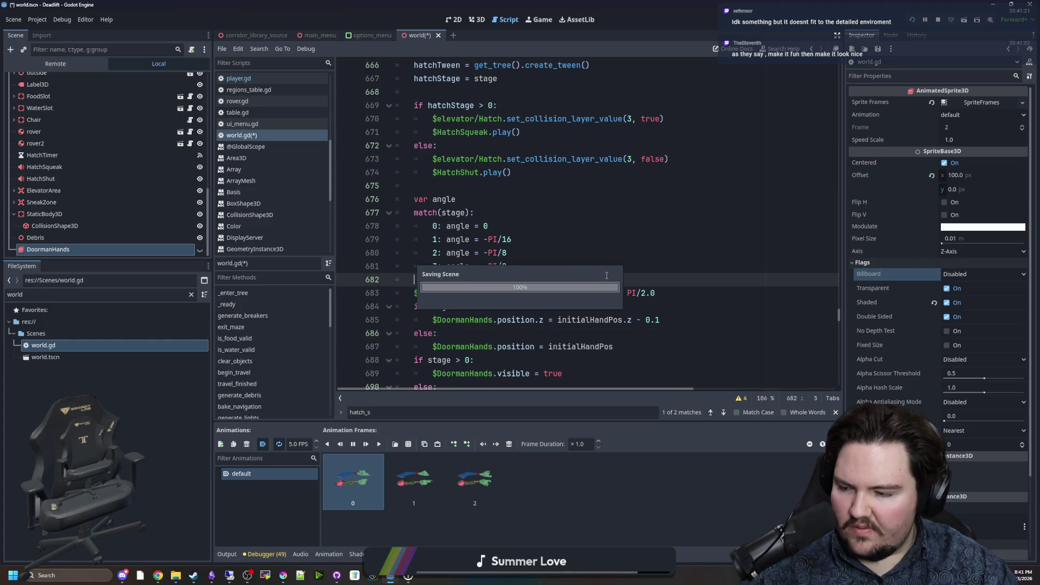
pyautogui.click(485, 307)
pyautogui.click(509, 266)
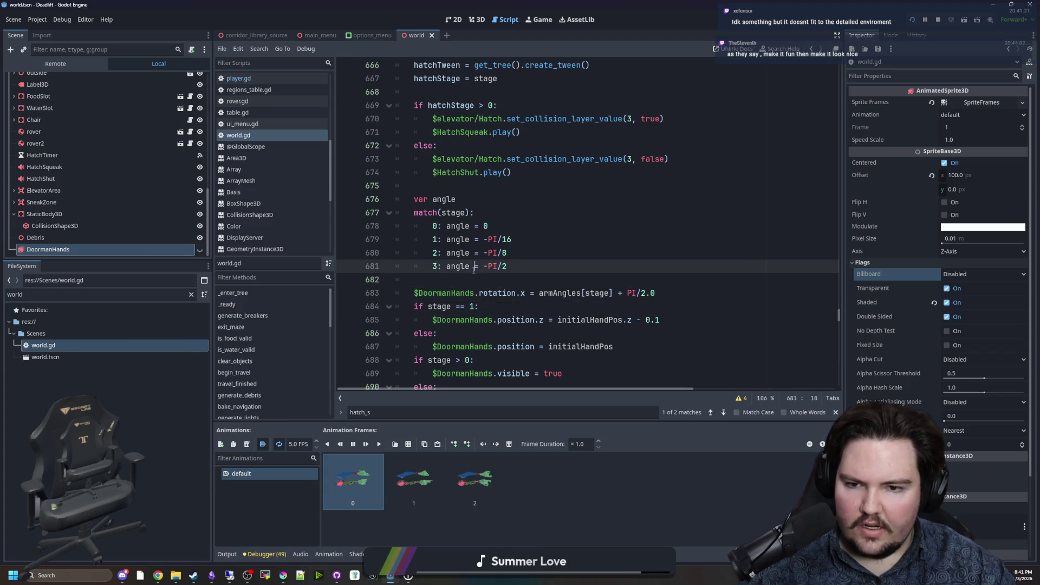
pyautogui.scroll(-1, 496, 279)
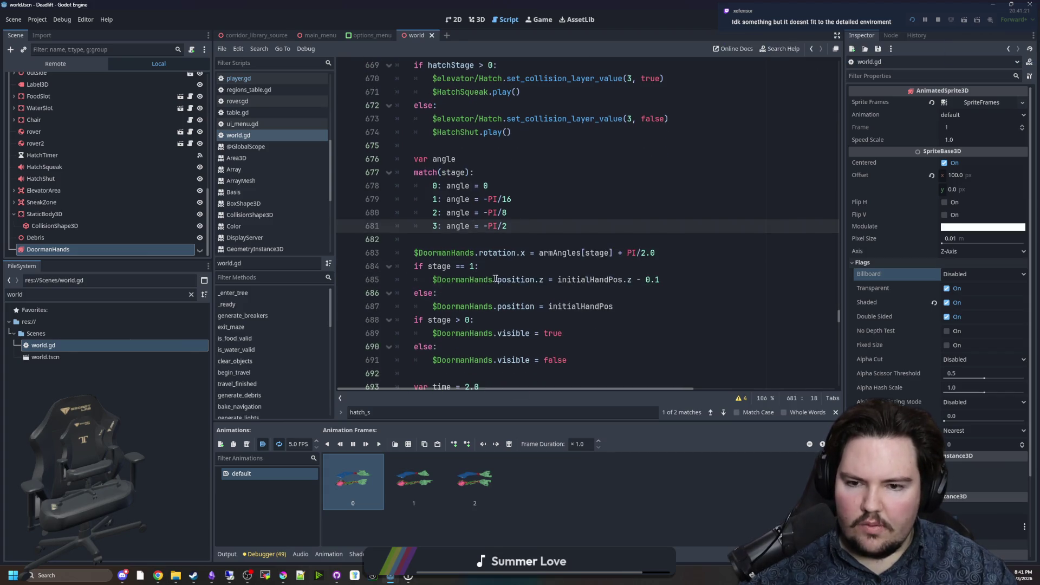
pyautogui.click(651, 305)
pyautogui.press('Return')
pyautogui.click(466, 290)
pyautogui.click(479, 253)
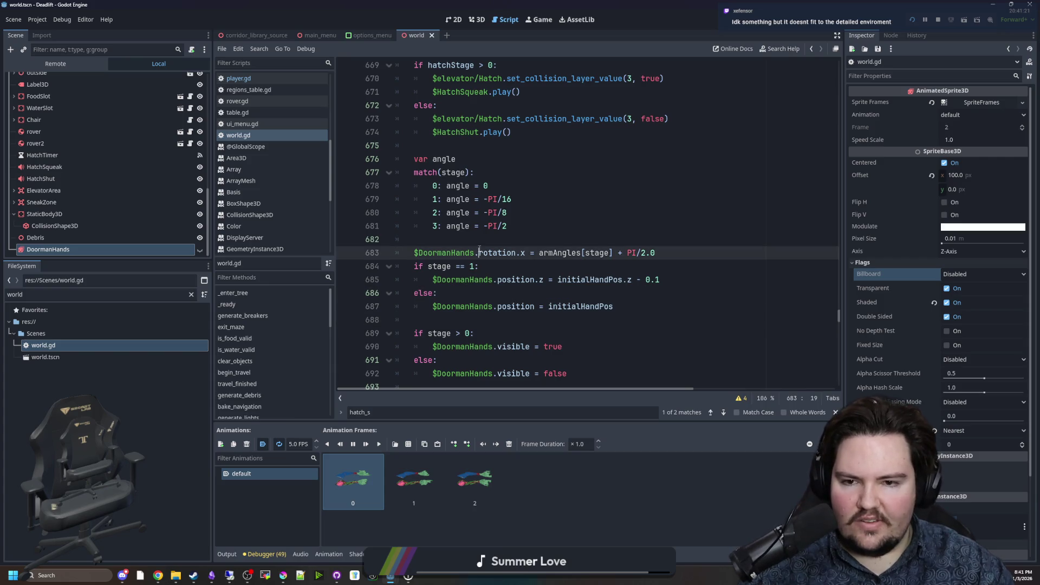
pyautogui.click(479, 241)
pyautogui.hotkey('ctrl', 's')
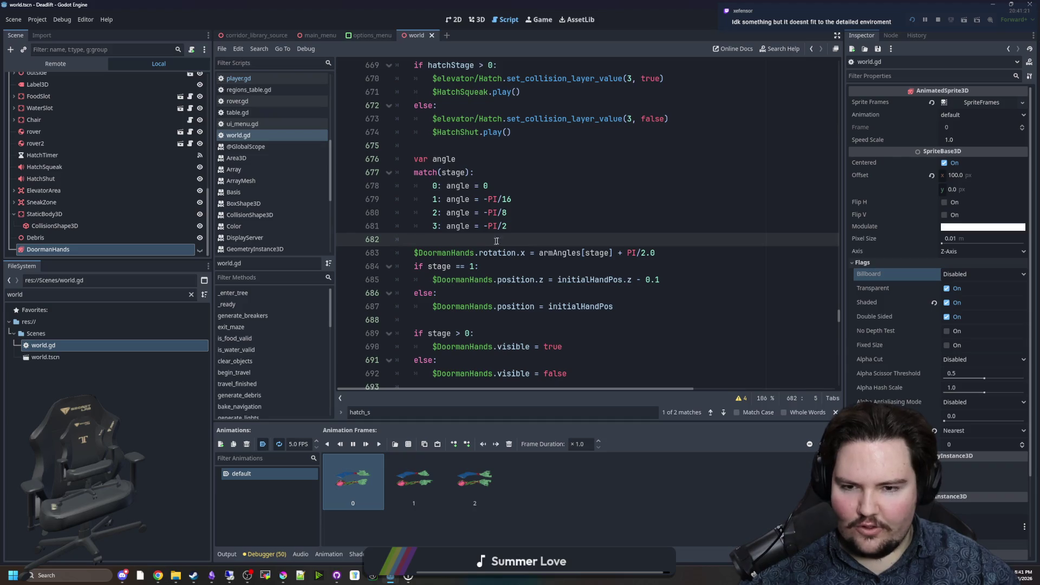
# Run the game, trigger the hatch with E, then stop and relaunch it, hitting the initialHandPos null-instance error.
pyautogui.click(547, 19)
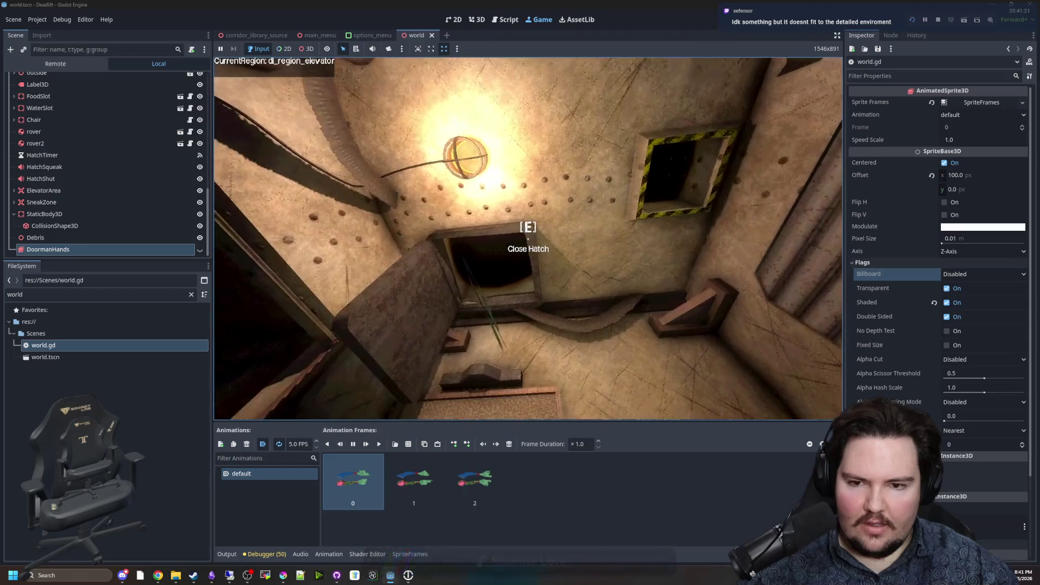
pyautogui.press('e')
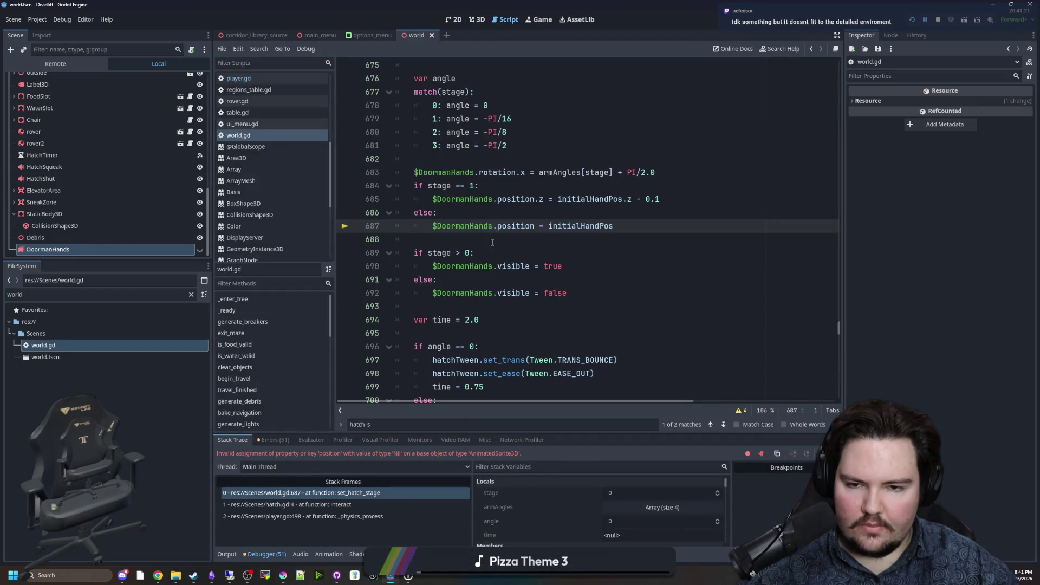
pyautogui.click(492, 242)
pyautogui.click(939, 23)
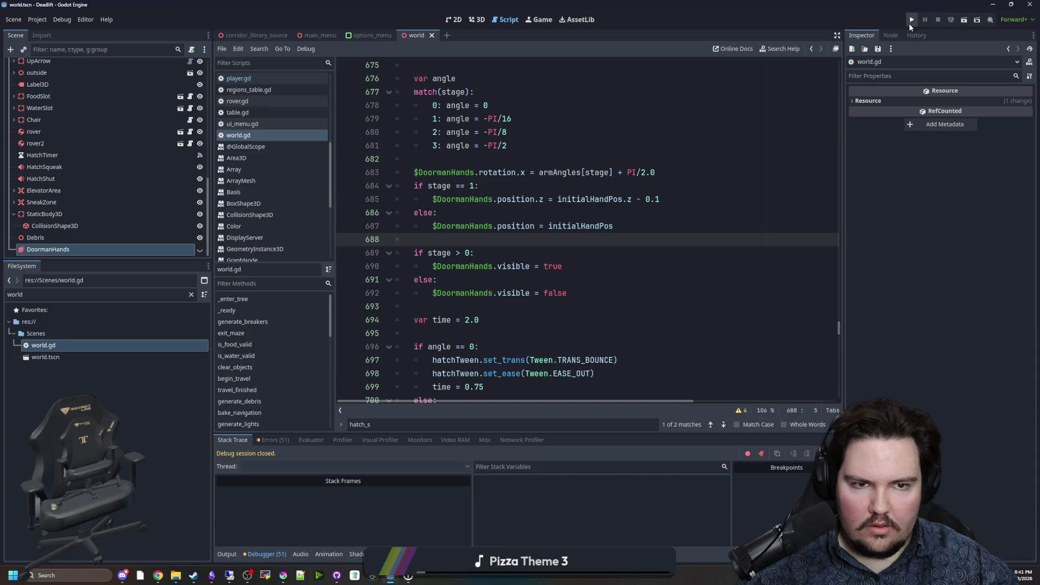
pyautogui.click(911, 24)
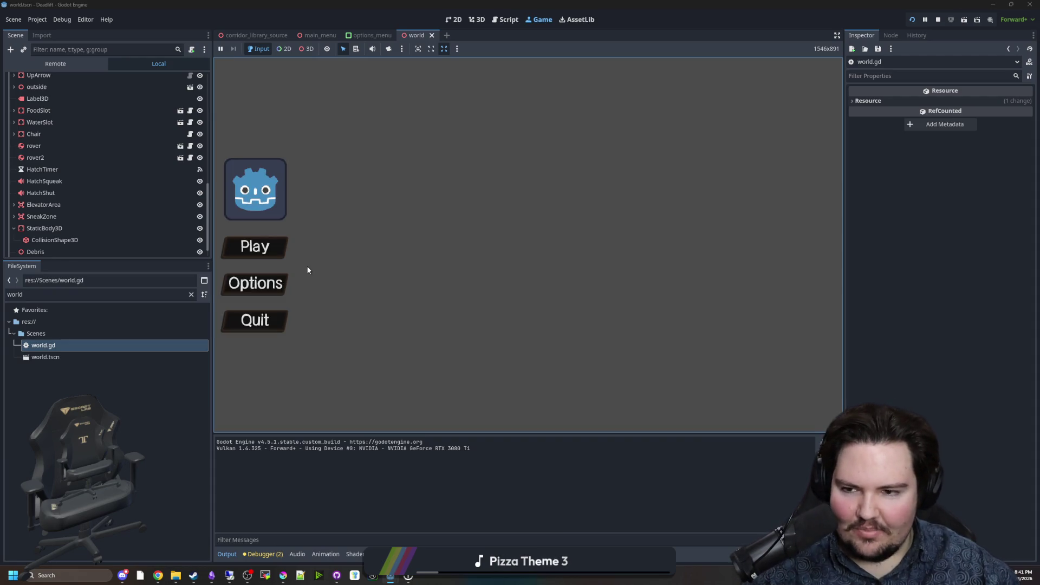
pyautogui.press('Return')
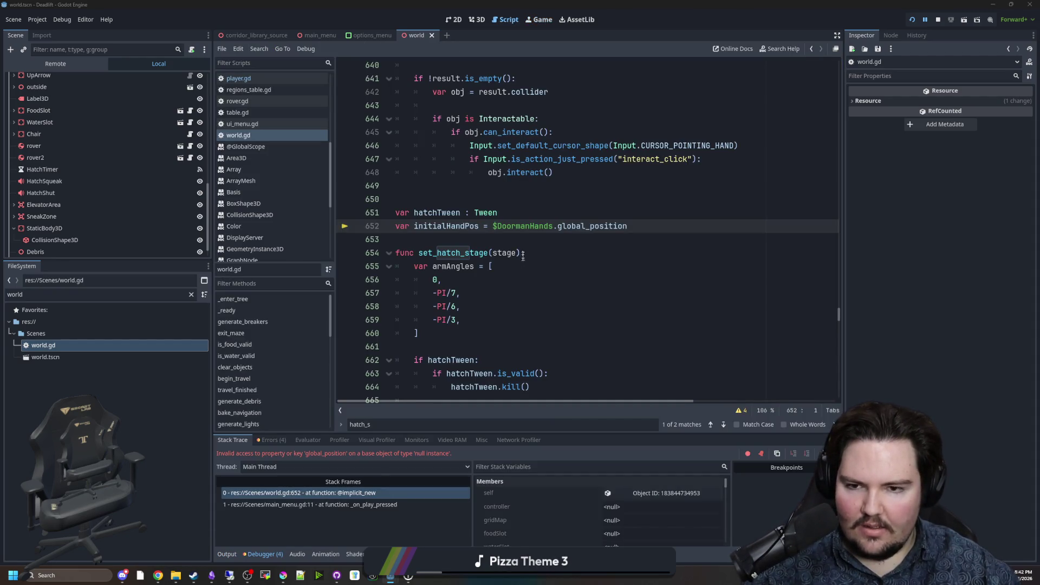
pyautogui.click(528, 235)
pyautogui.click(401, 228)
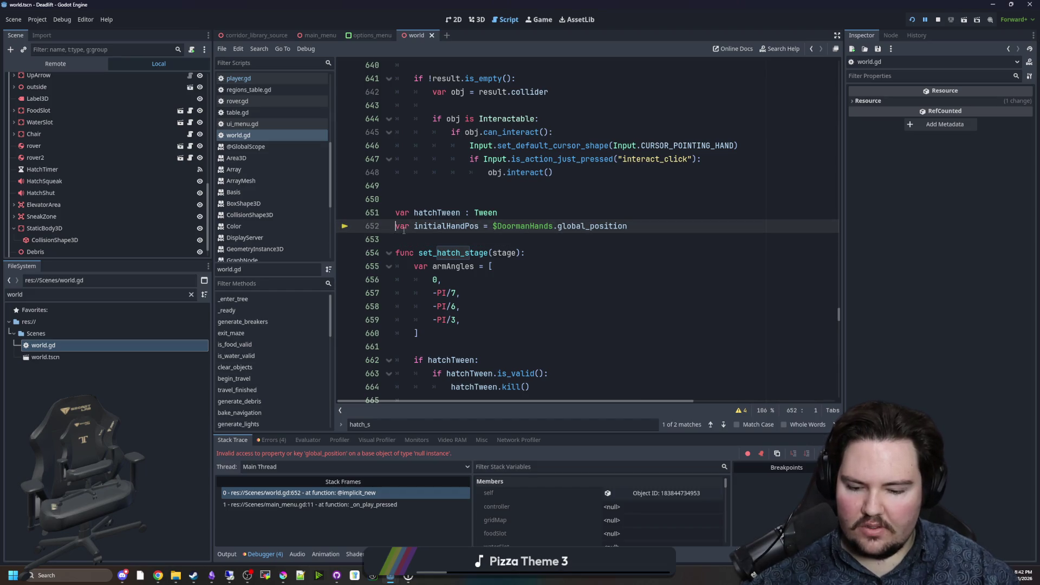
pyautogui.hotkey('ctrl', 'k')
pyautogui.press('BackSpace')
pyautogui.write('@onready')
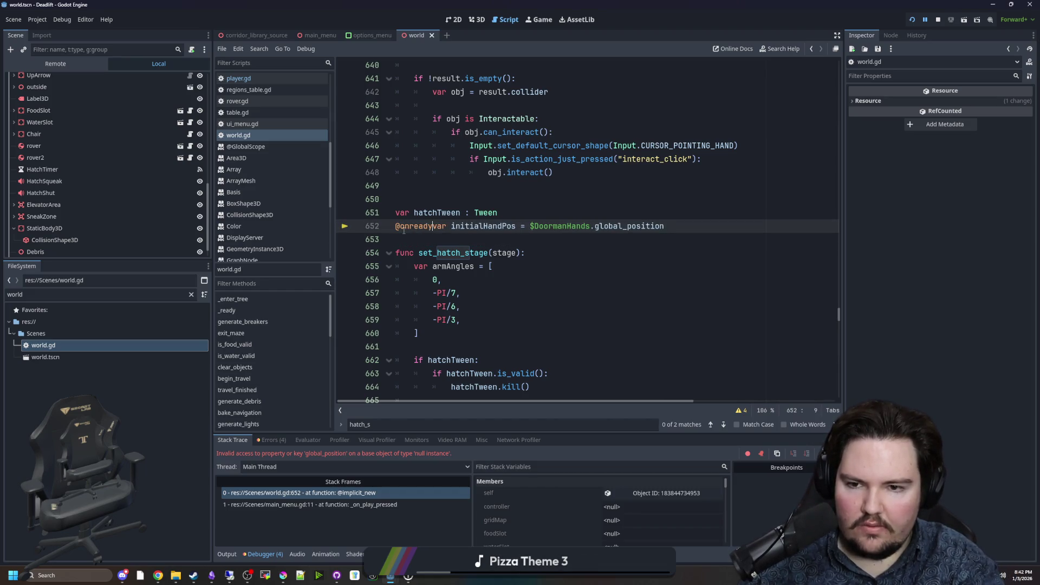
pyautogui.click(452, 190)
pyautogui.hotkey('ctrl', 's')
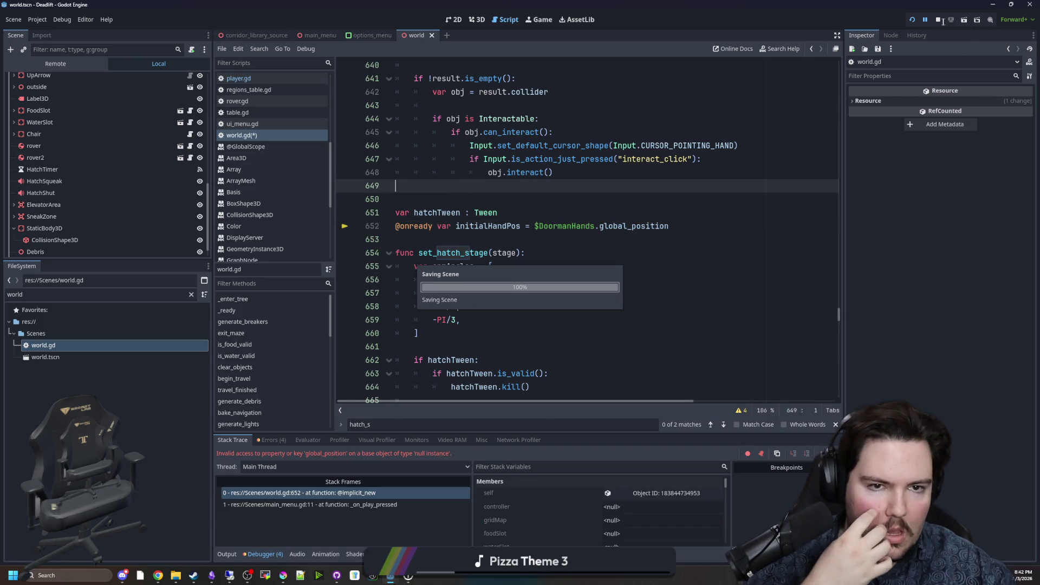
pyautogui.click(937, 20)
pyautogui.click(912, 20)
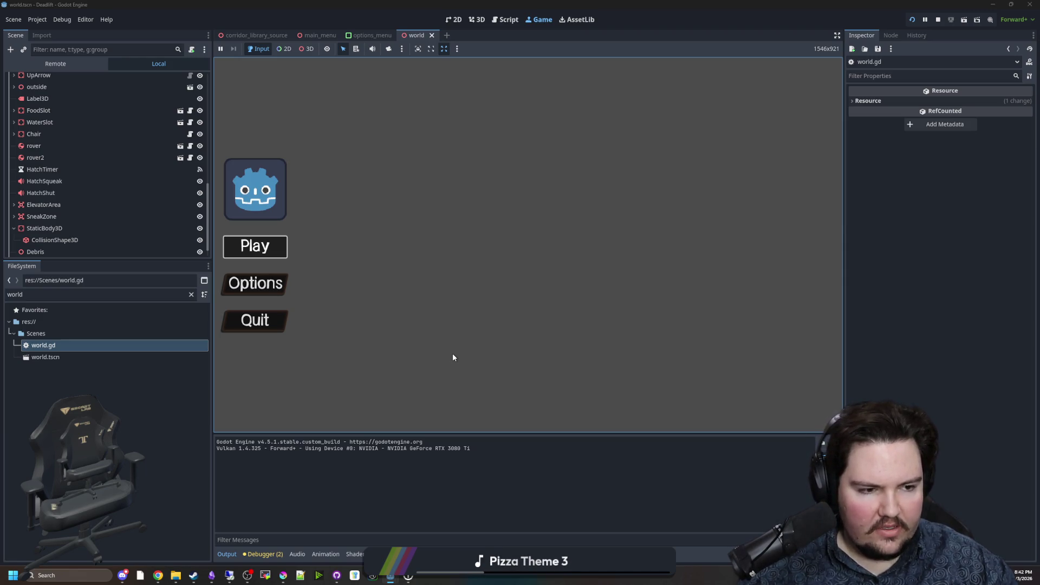
# Start a game, walk with W into the building and room, then pause with Esc.
pyautogui.press('Return')
pyautogui.press('w')
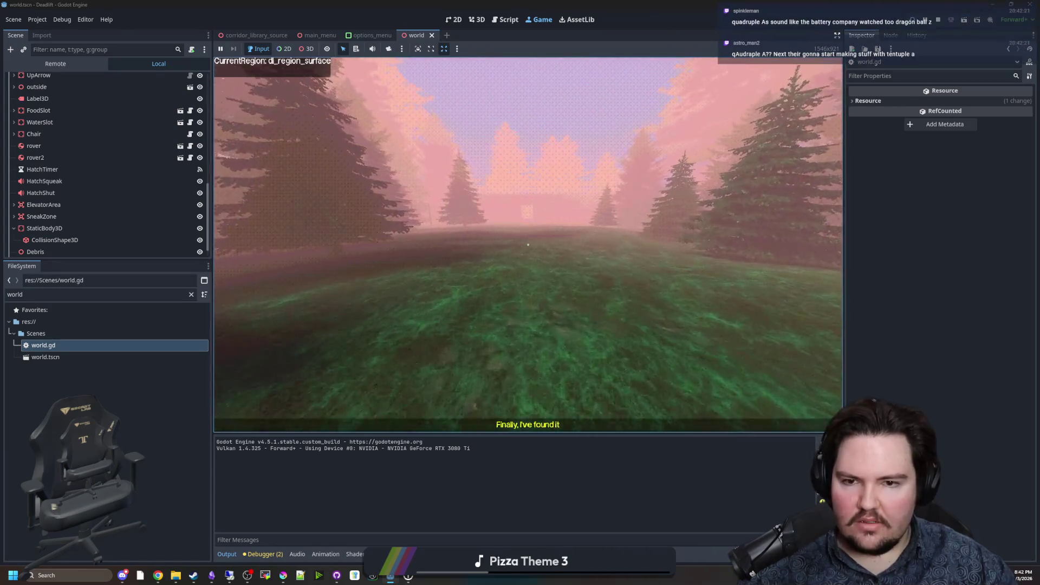
pyautogui.press('w')
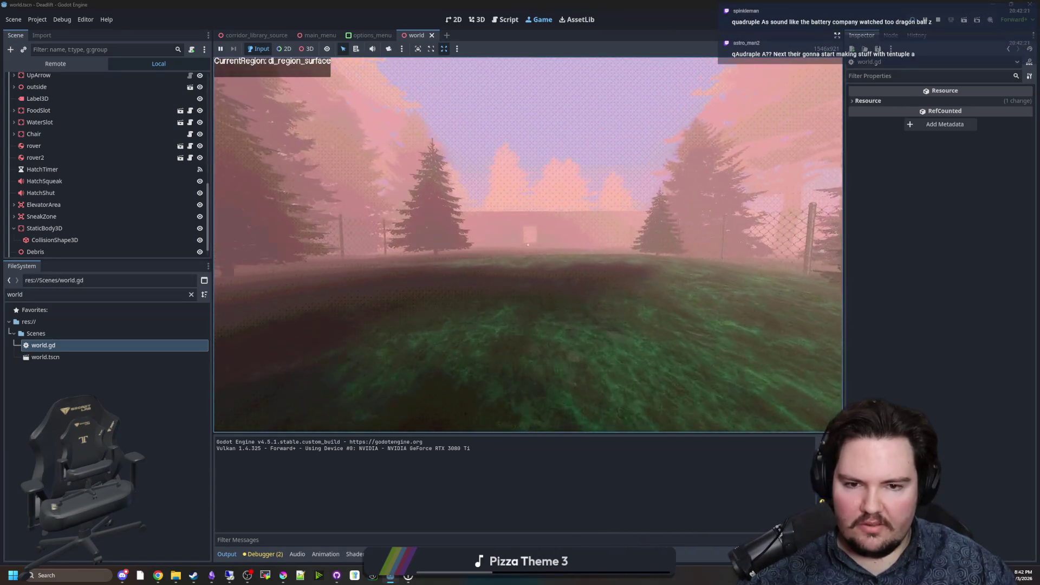
pyautogui.press('w')
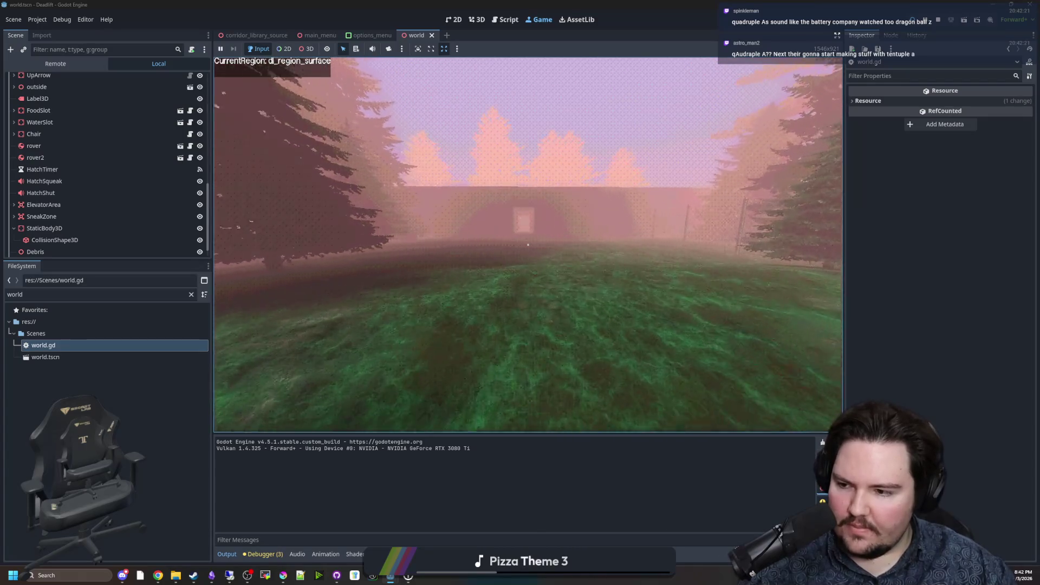
pyautogui.press('w')
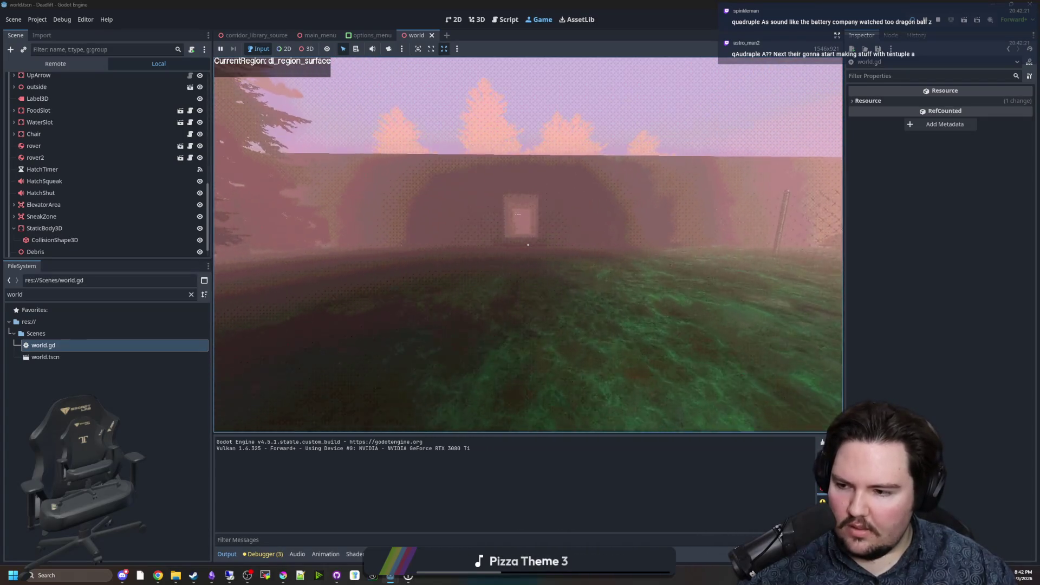
pyautogui.press('w')
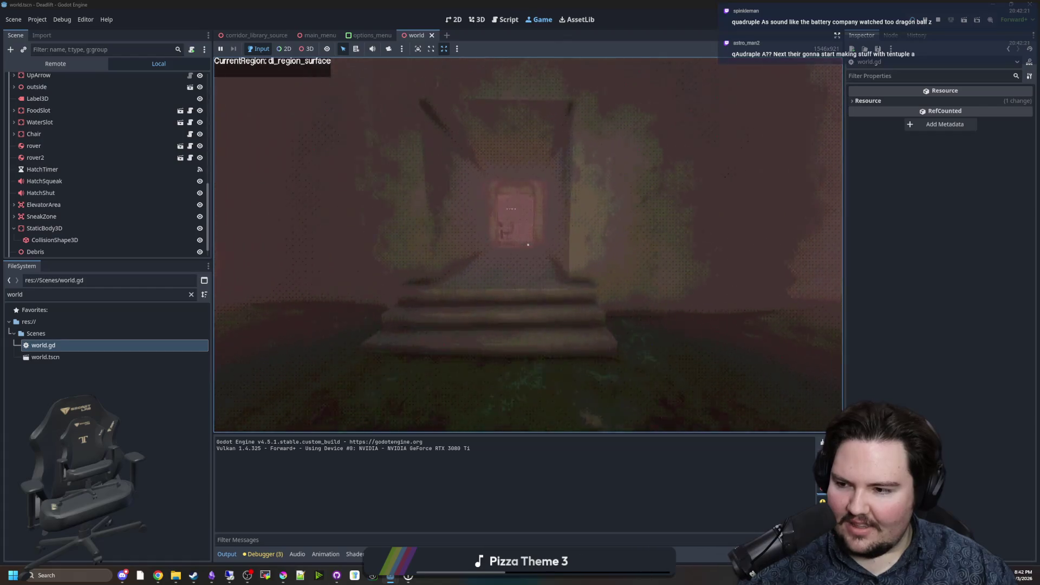
pyautogui.press('w')
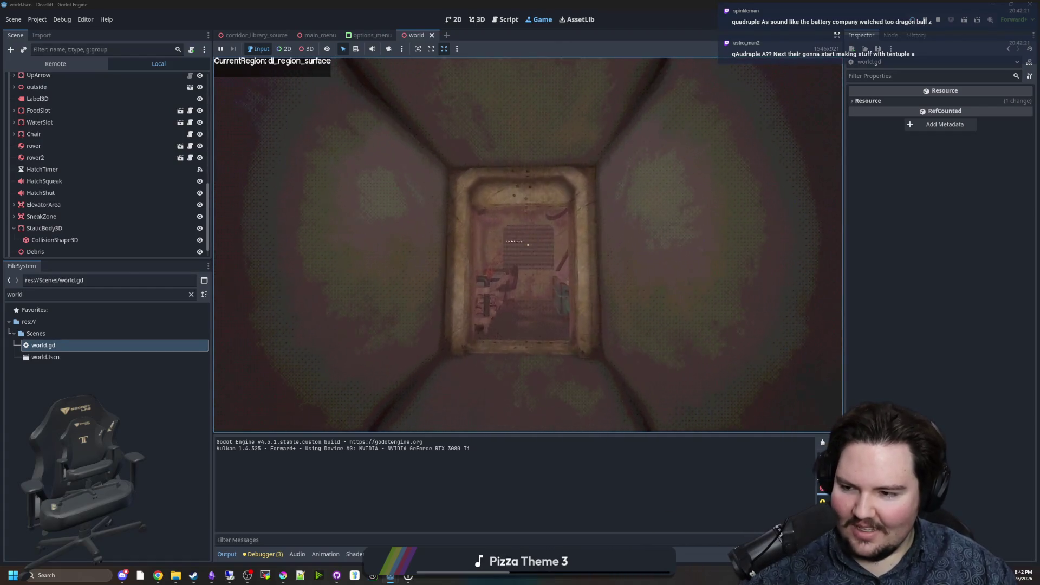
pyautogui.press('s')
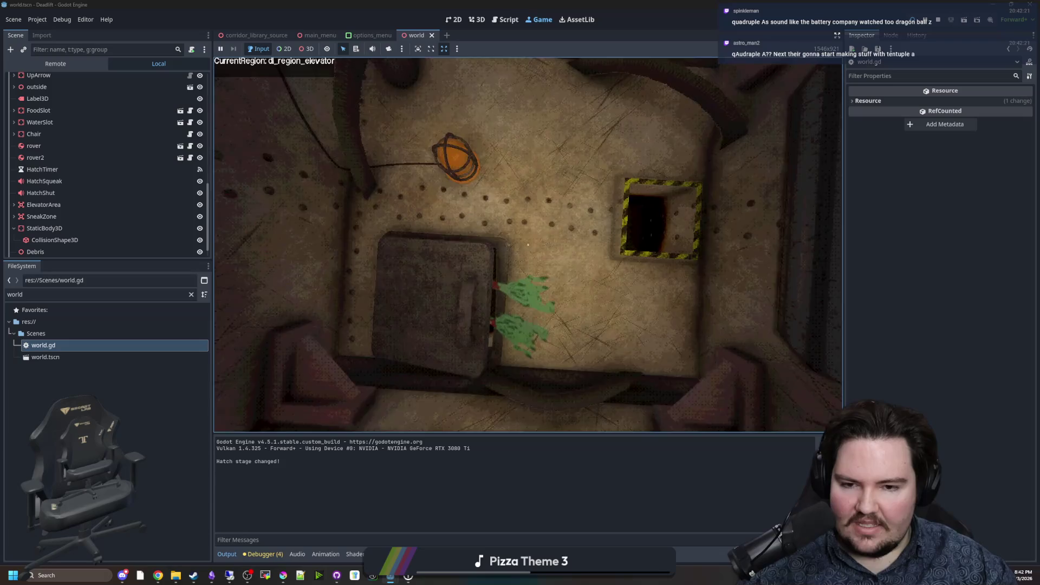
pyautogui.press('Escape')
# Leave the game, open world.gd, and scroll down to the hand rotation code.
pyautogui.press('super')
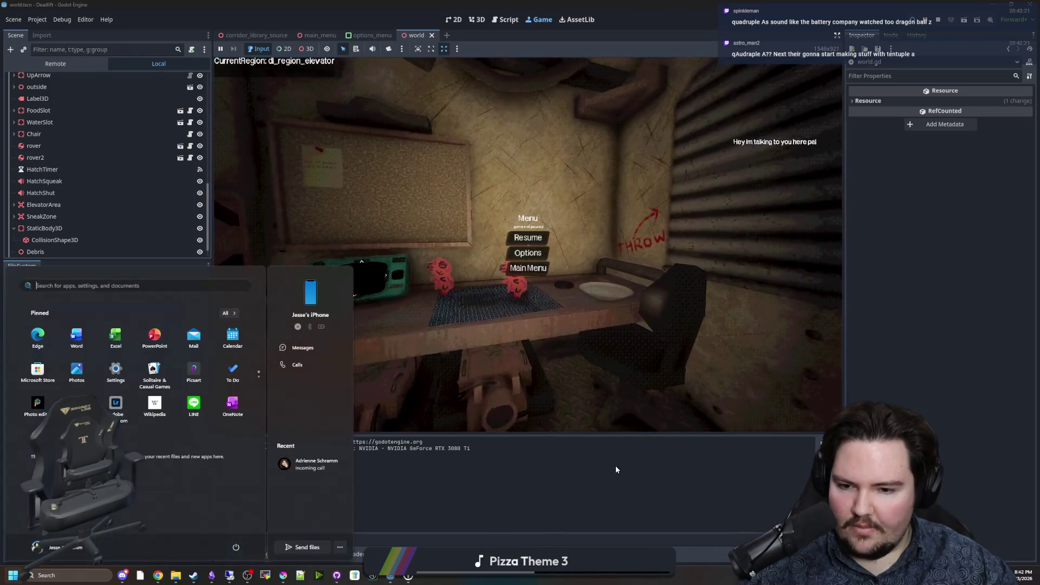
pyautogui.press('Escape')
pyautogui.doubleClick(52, 348)
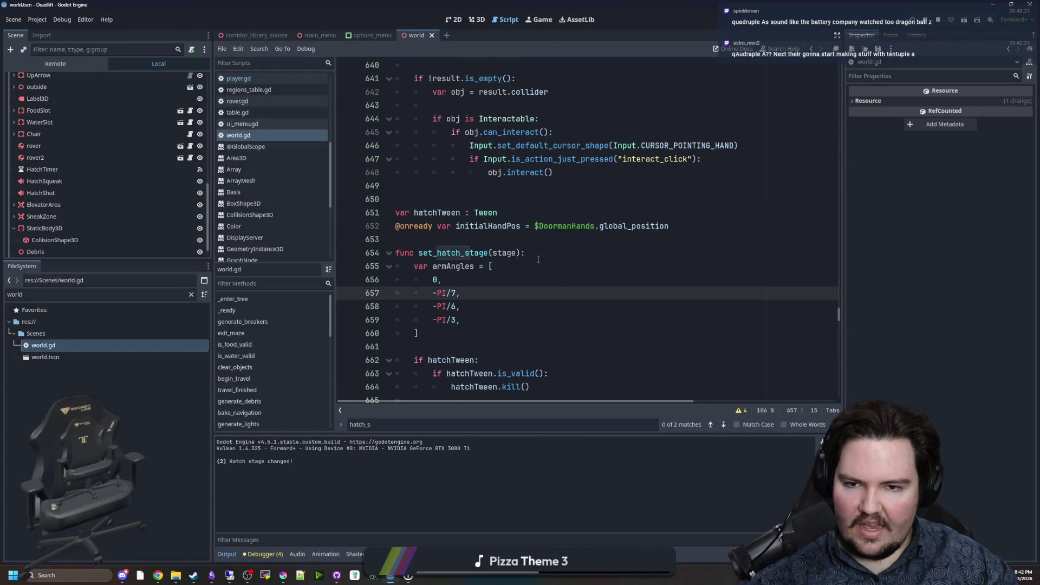
pyautogui.scroll(-5, 538, 259)
pyautogui.scroll(-2, 515, 239)
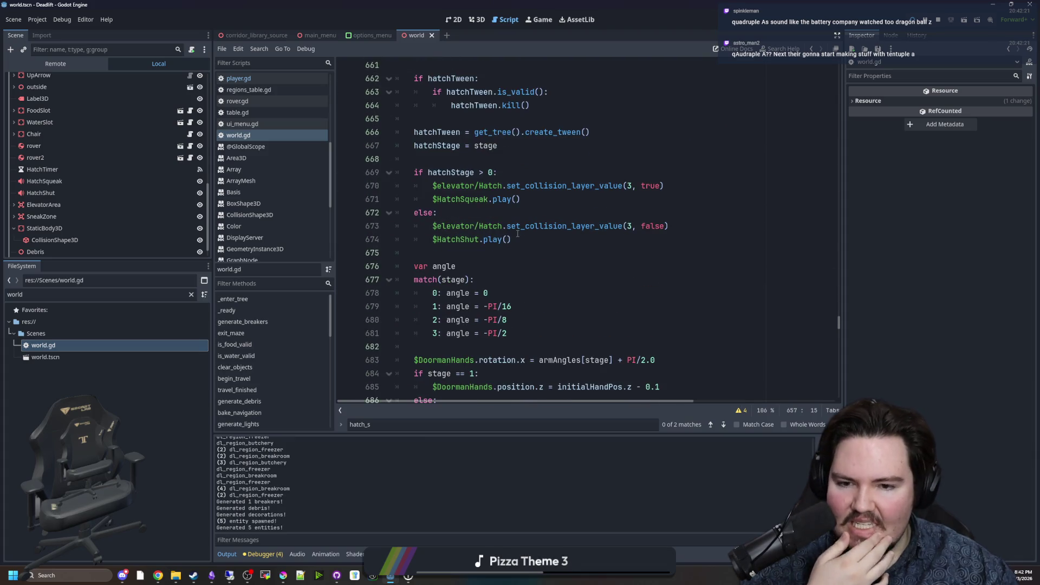
pyautogui.scroll(-1, 521, 229)
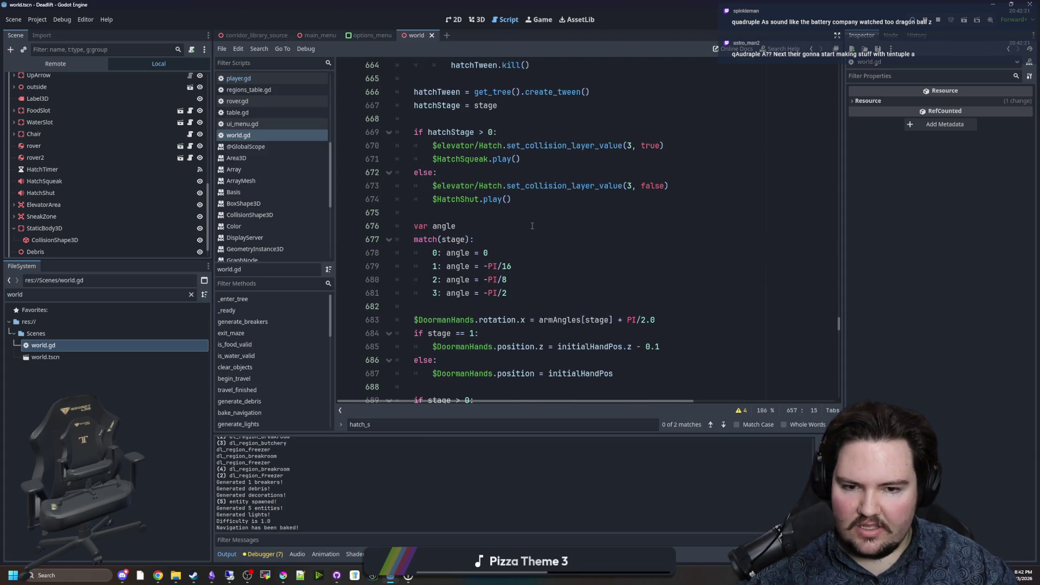
pyautogui.click(510, 305)
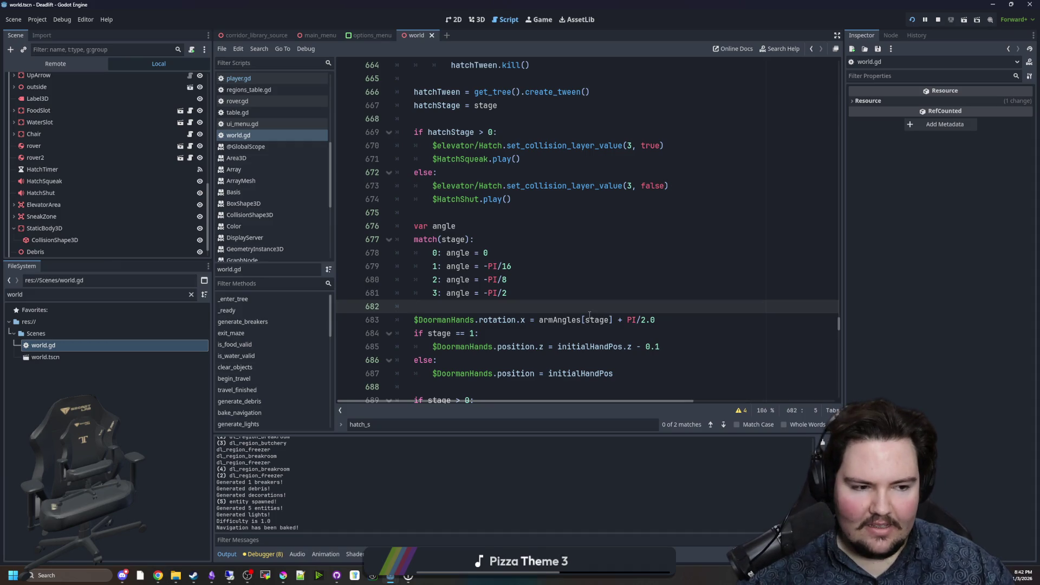
# Check set_hatch_stage's rotation and stage-1 z-offset lines, then save the script.
pyautogui.scroll(-1, 654, 332)
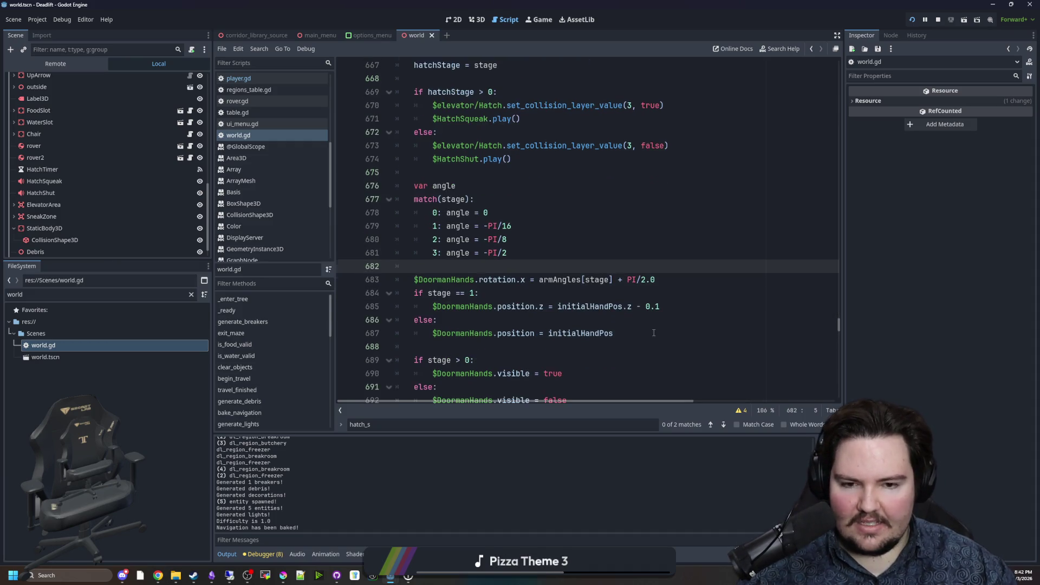
pyautogui.click(613, 295)
pyautogui.click(638, 280)
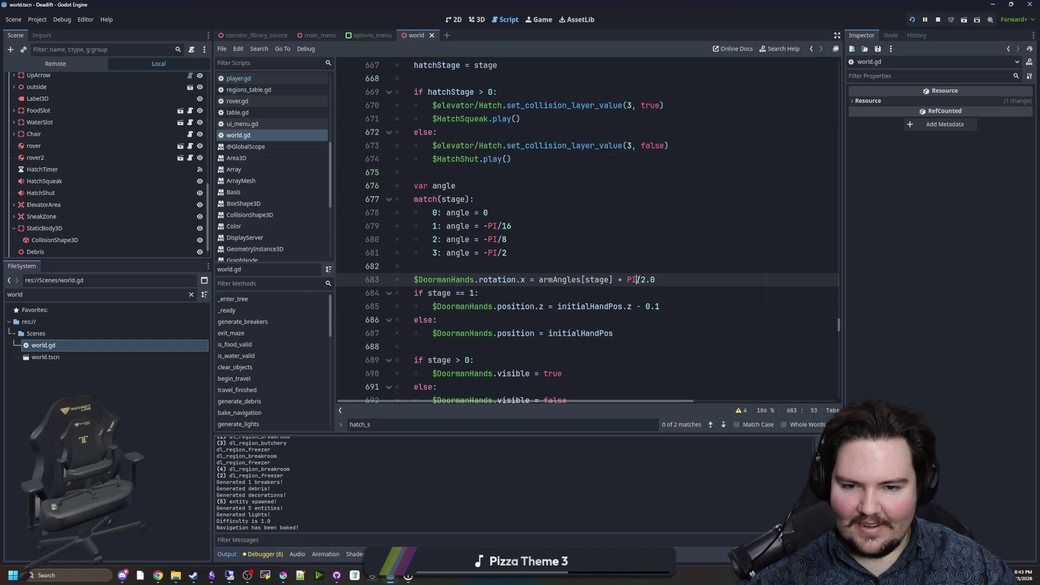
pyautogui.click(642, 292)
pyautogui.click(641, 306)
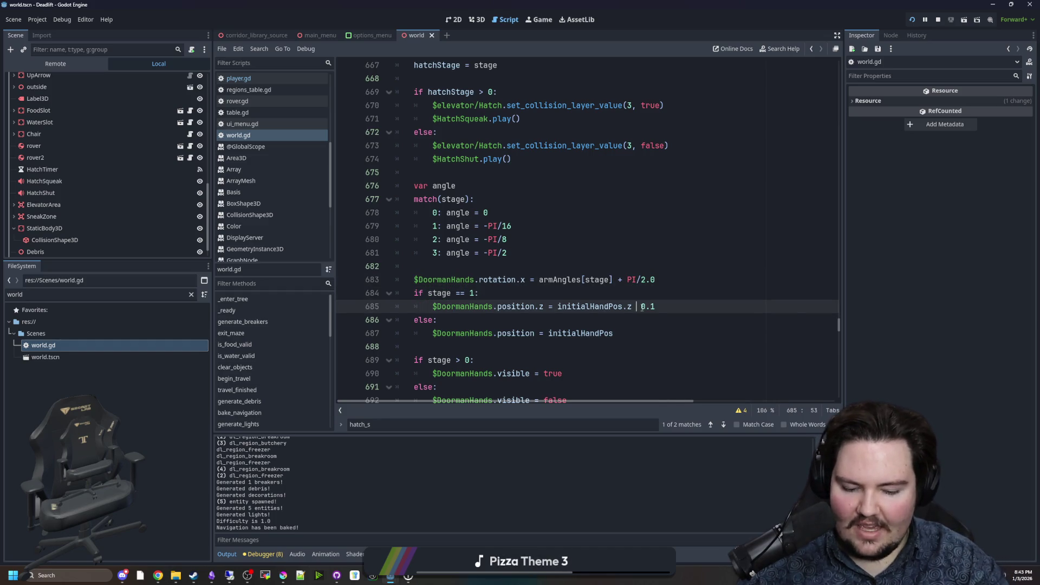
pyautogui.click(515, 265)
pyautogui.hotkey('ctrl', 's')
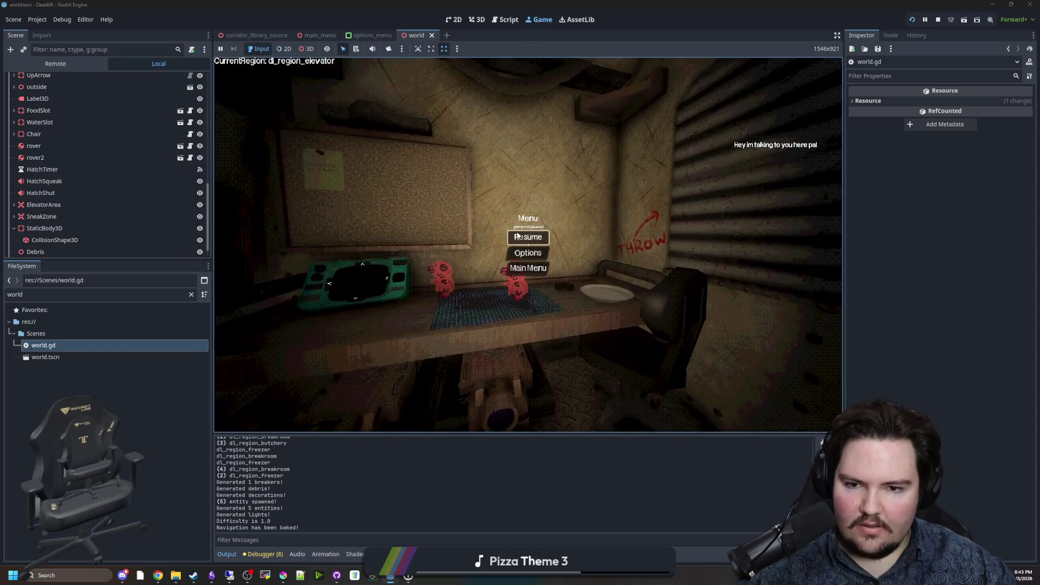
# Resume the game, close the elevator hatch with E, pause, and reopen world.gd.
pyautogui.click(529, 235)
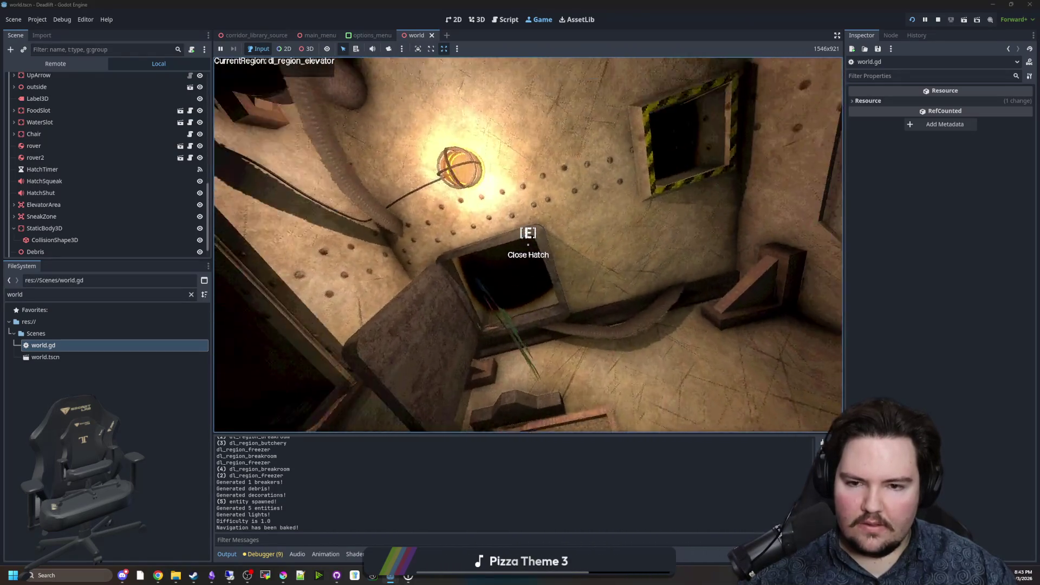
pyautogui.press('e')
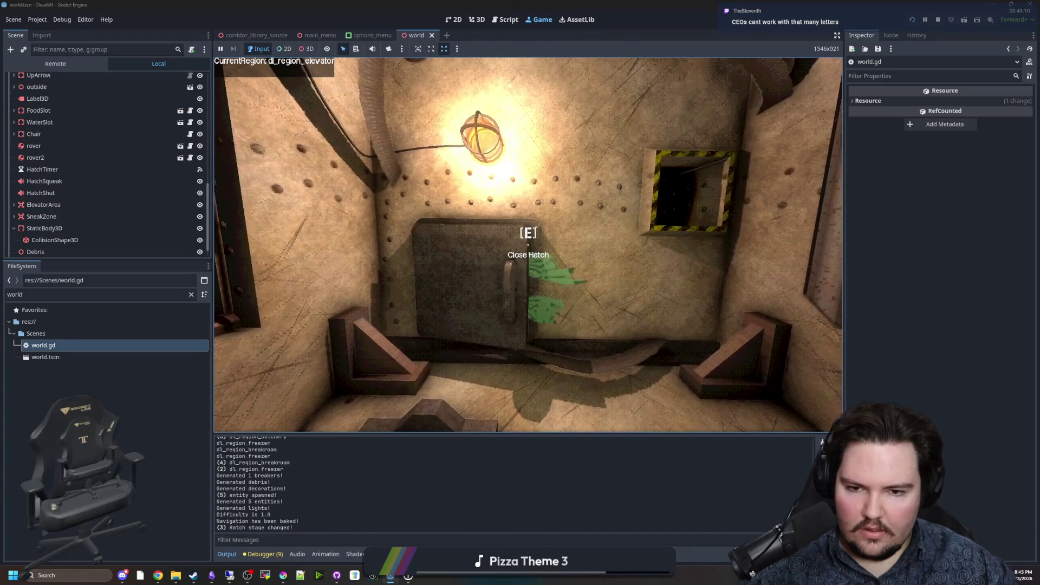
pyautogui.press('Escape')
pyautogui.press('super')
pyautogui.press('super')
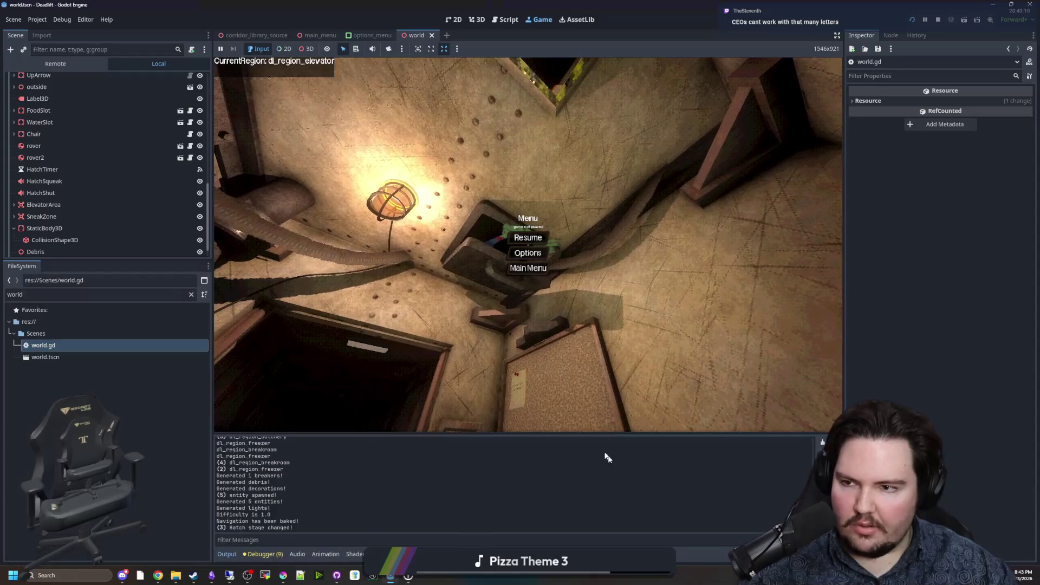
pyautogui.doubleClick(64, 345)
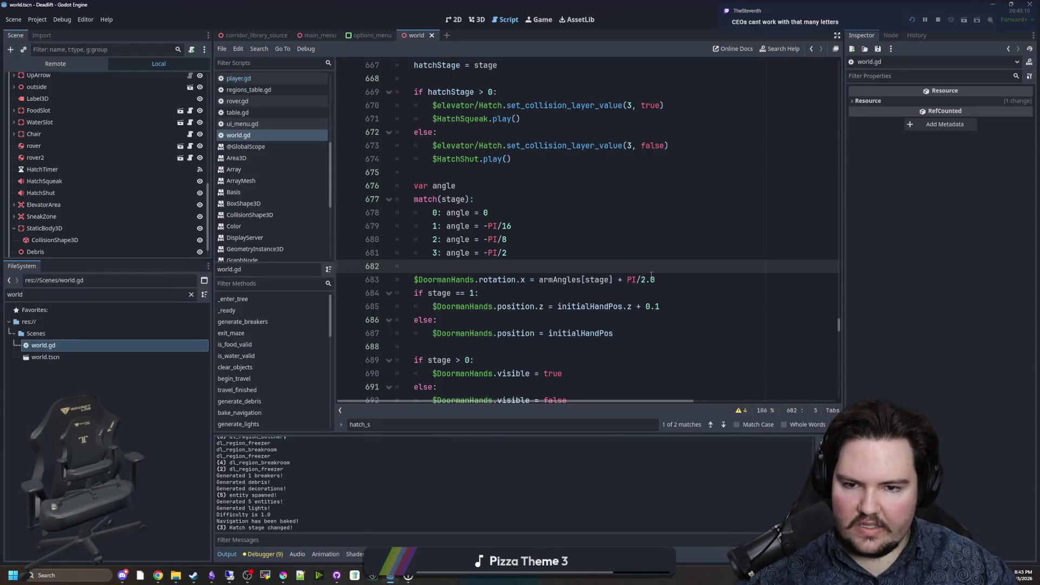
# Raise the stage-1 hand z offset on line 685 to 0.2 and resume the game.
pyautogui.click(670, 305)
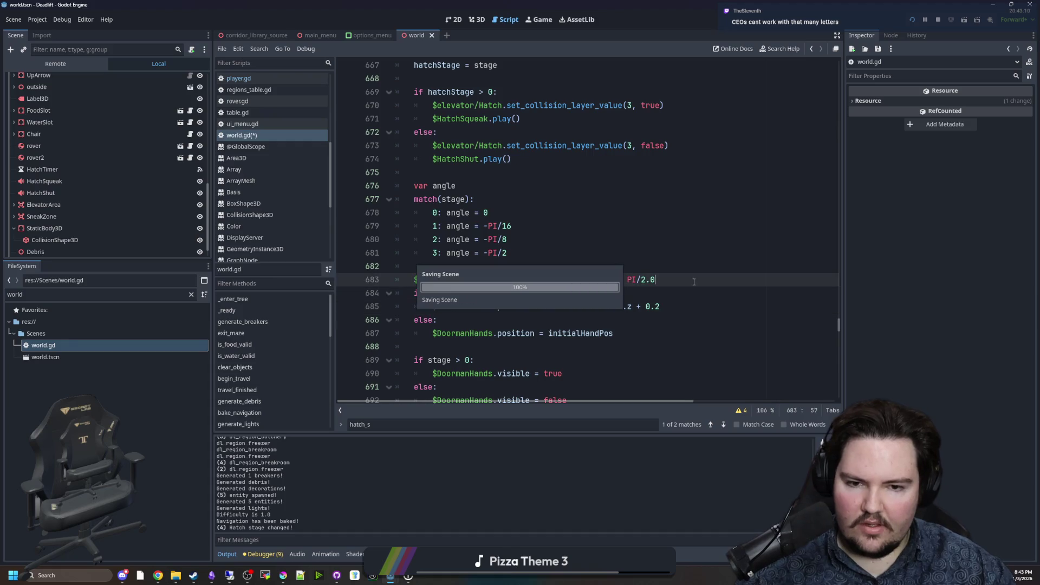
pyautogui.click(694, 282)
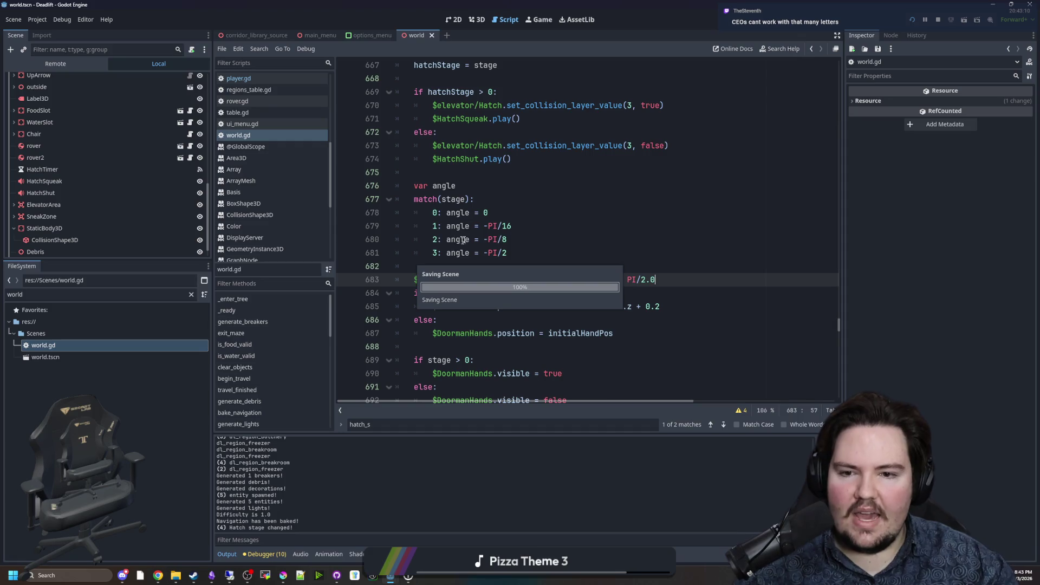
pyautogui.click(546, 20)
pyautogui.press('Escape')
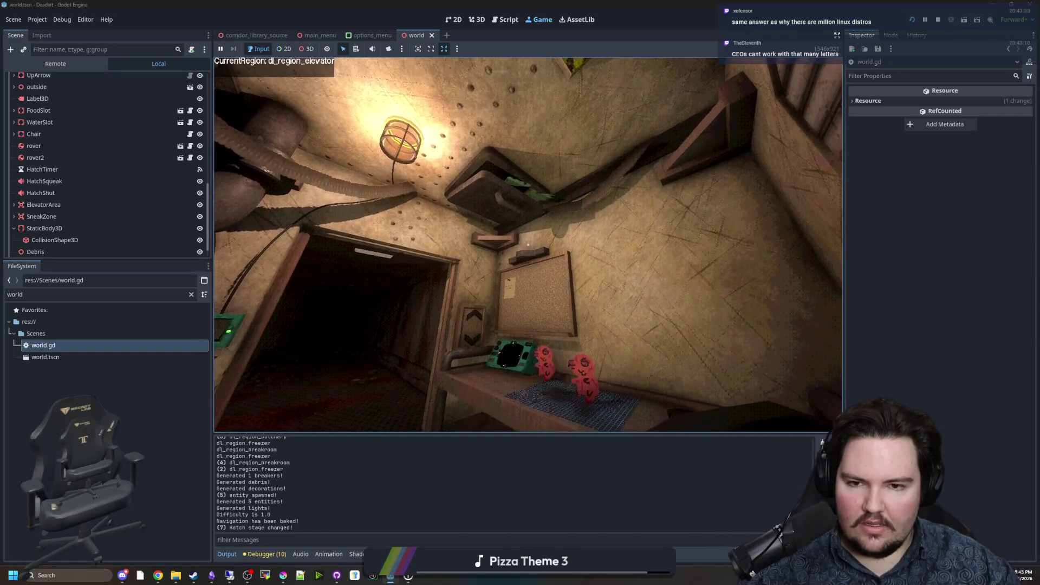
# Advance the hatch through three more stages with E, pause, and stop the game.
pyautogui.press('e')
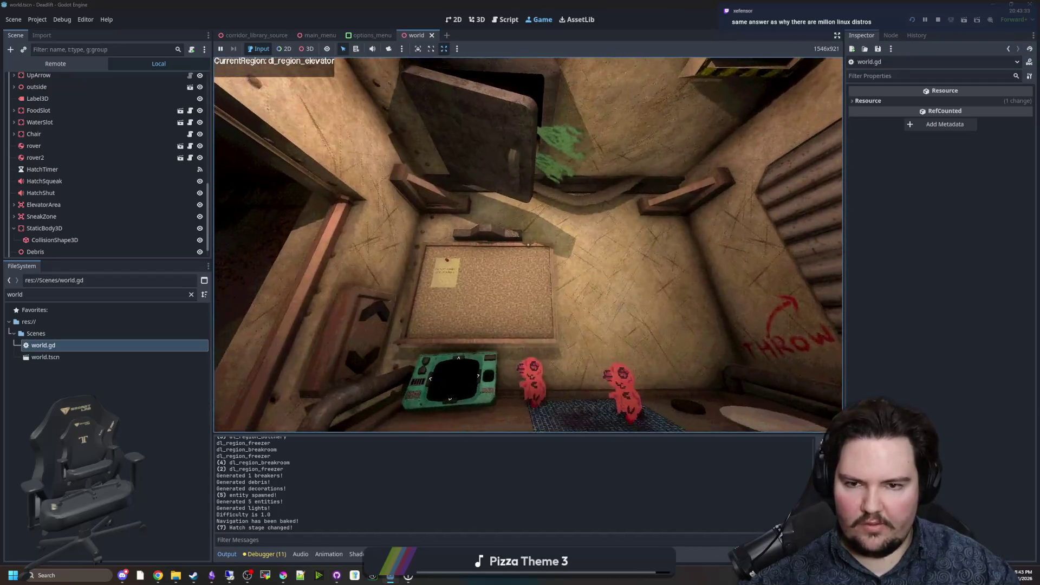
pyautogui.press('e')
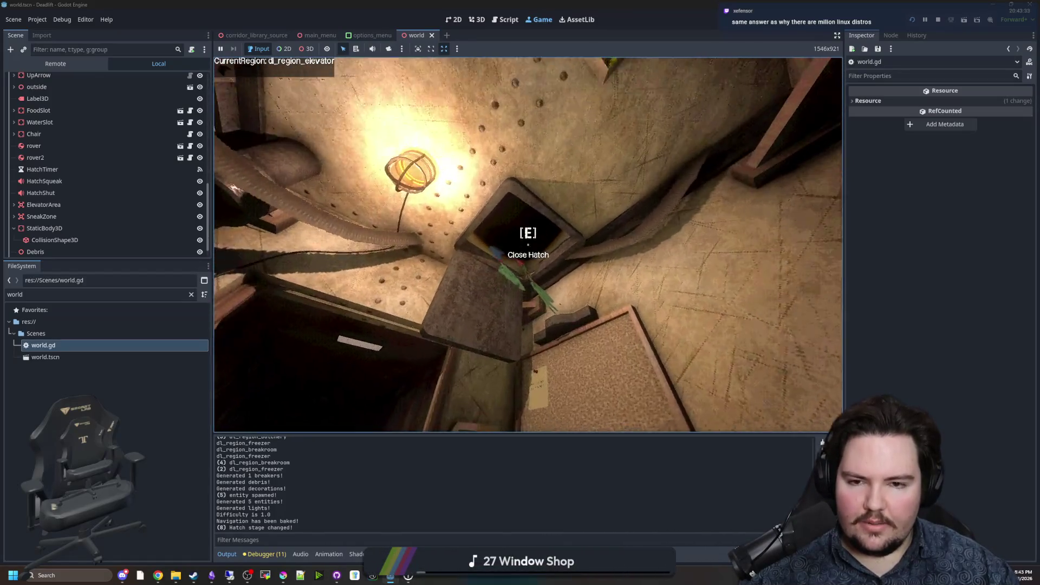
pyautogui.press('e')
pyautogui.press('super')
pyautogui.press('Escape')
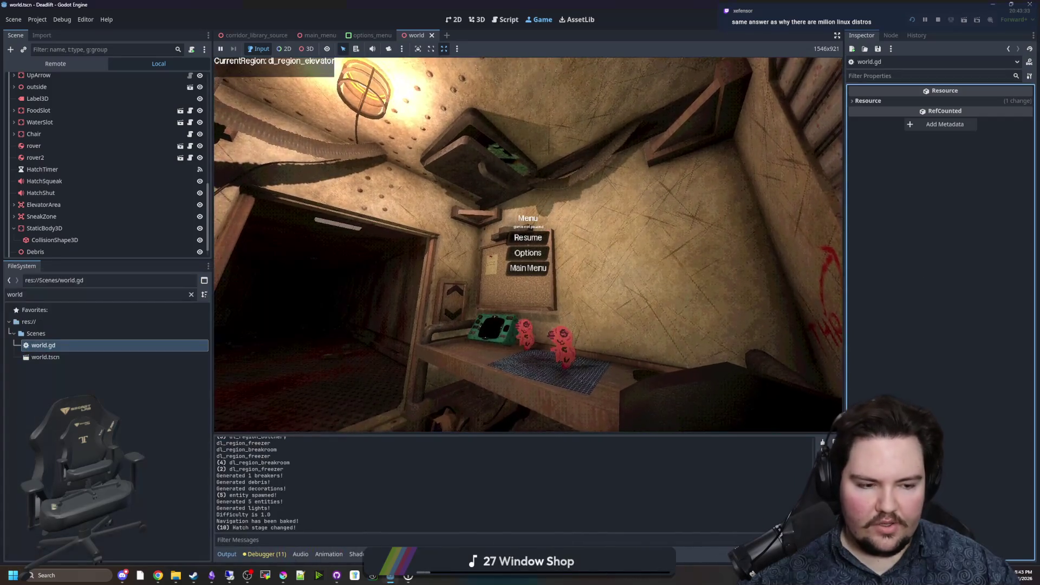
pyautogui.click(936, 20)
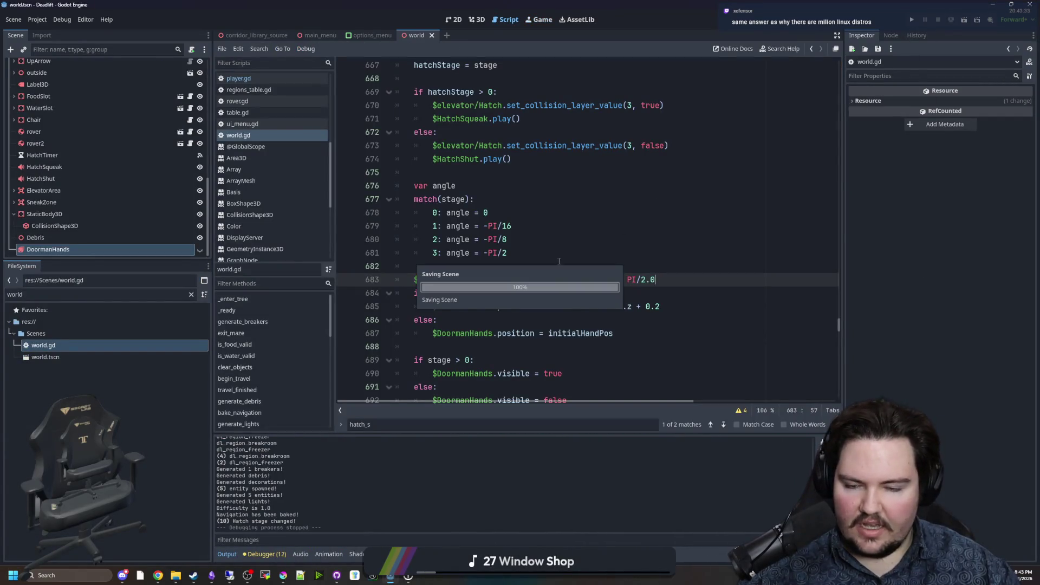
# Bring up Save As in maze-game/Sprites/Entities with the file named doorman_jumpscare.png.
pyautogui.moveTo(124, 581)
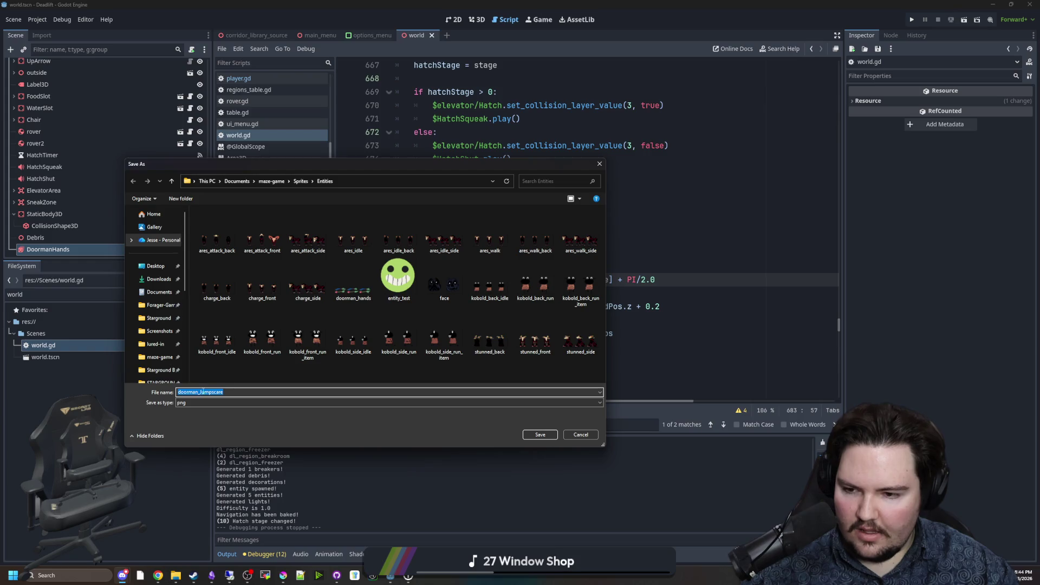
# Save doorman_jumpscare.png and switch the editor to the 3D workspace.
pyautogui.click(200, 392)
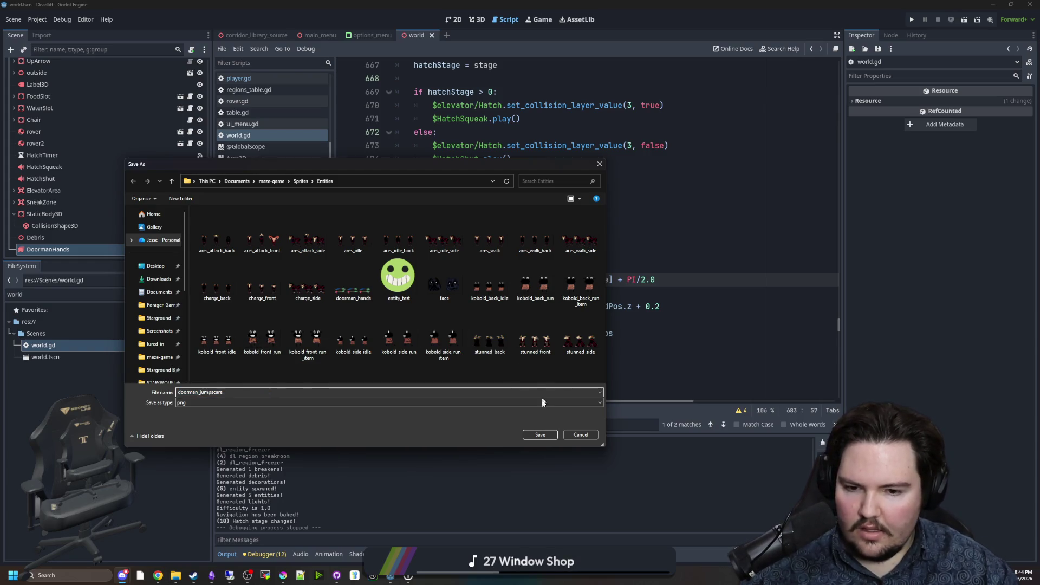
pyautogui.click(541, 435)
pyautogui.press('Up')
pyautogui.press('Up')
pyautogui.press('Up')
pyautogui.click(532, 270)
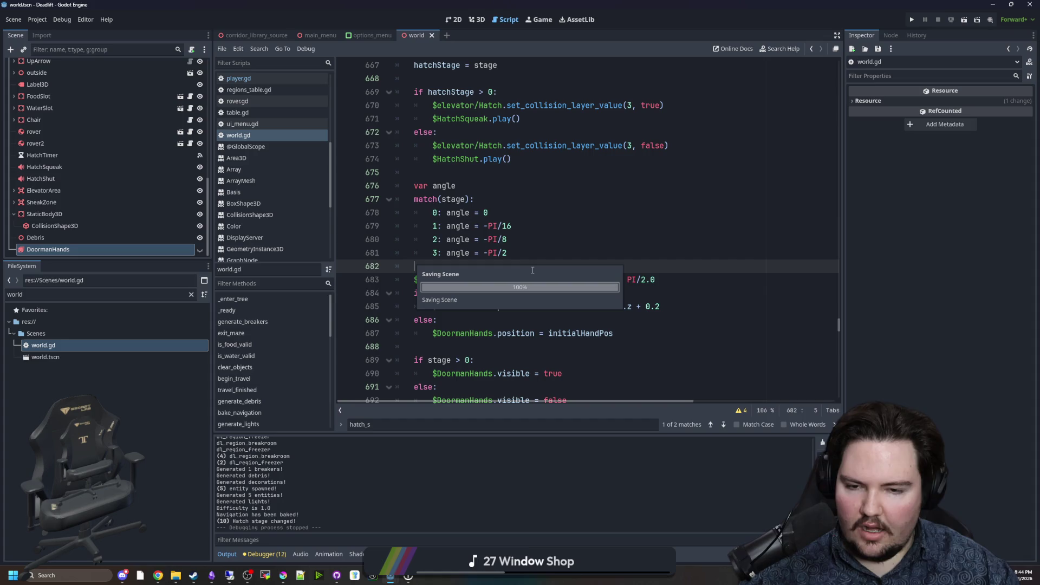
pyautogui.click(477, 20)
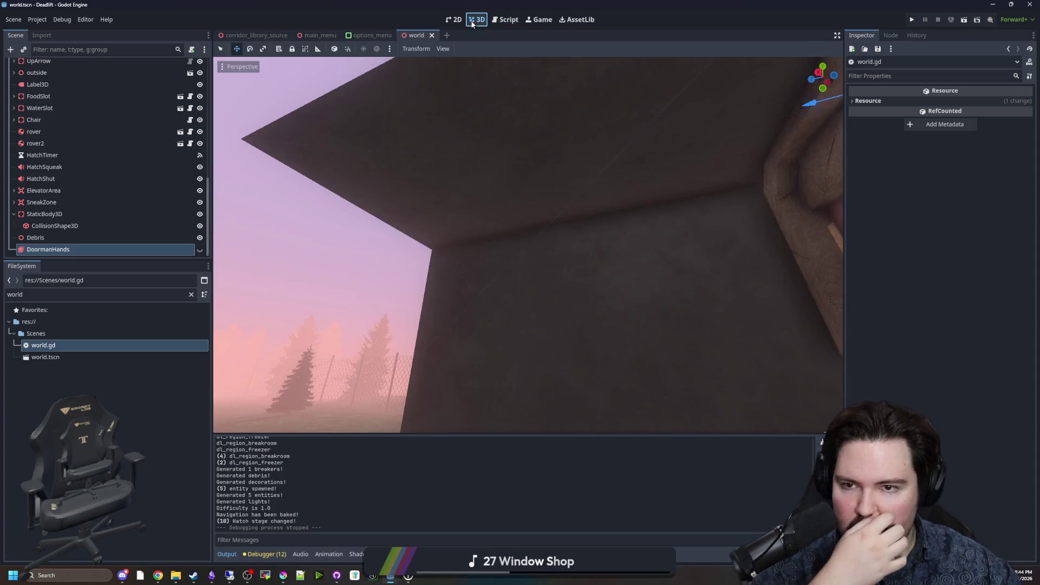
# Frame the selected DoormanHands node in the 3D viewport.
pyautogui.press('f')
pyautogui.scroll(5, 434, 192)
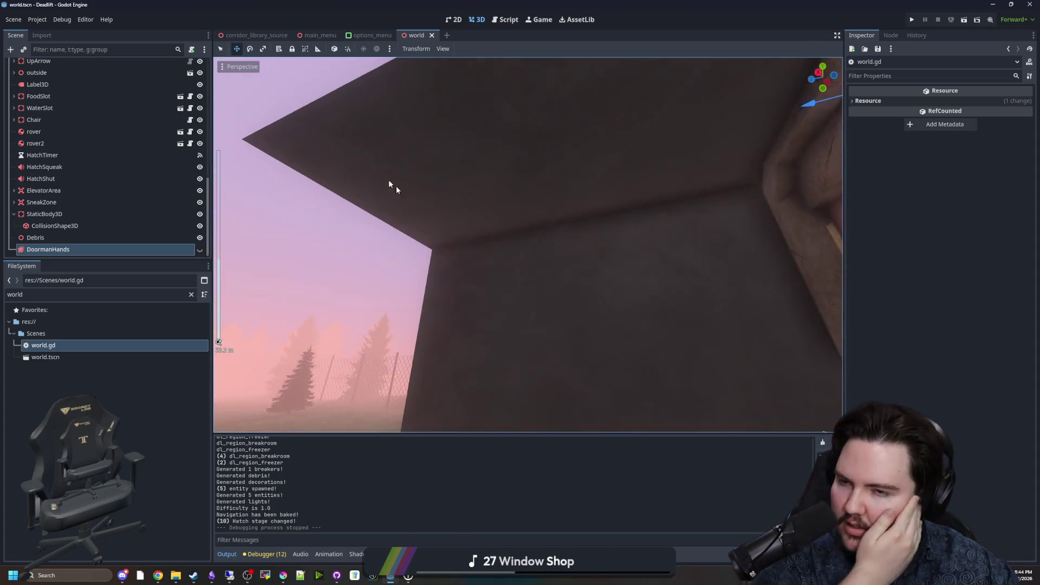
pyautogui.scroll(10, 106, 198)
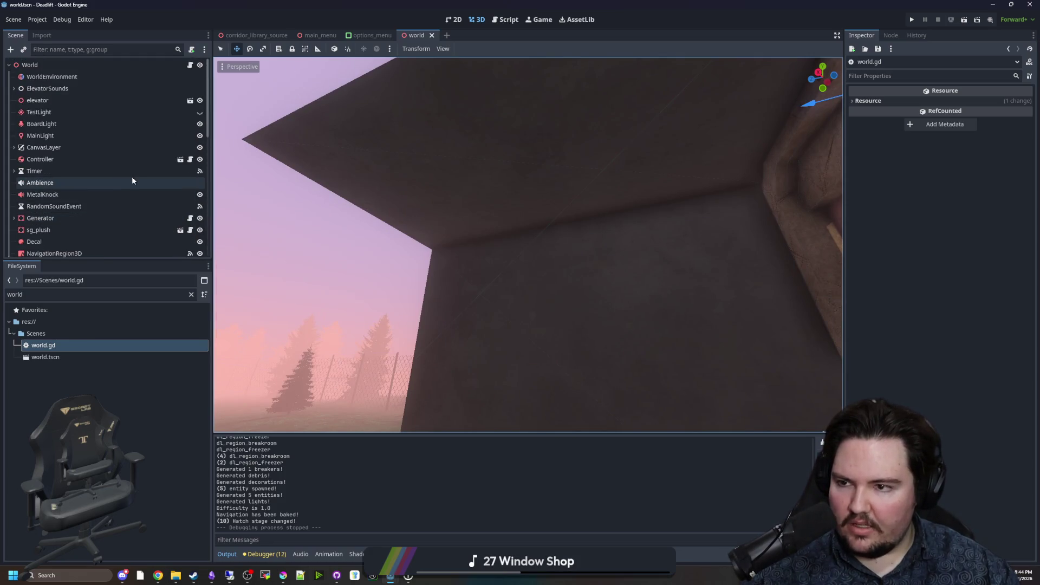
# Filter the FileSystem for 'player', open player.tscn, and expand its CanvasLayer.
pyautogui.click(192, 294)
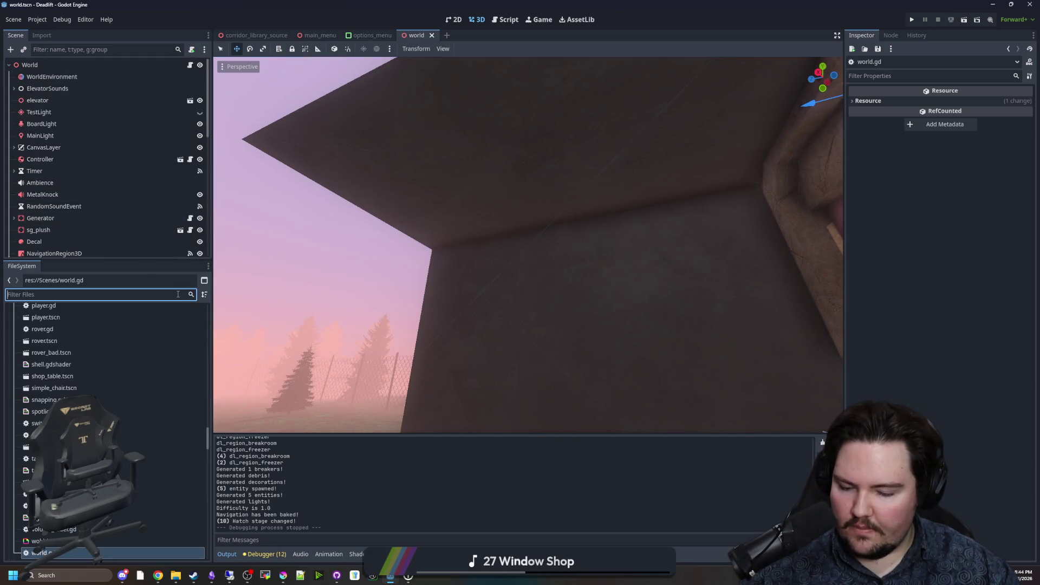
pyautogui.write('player')
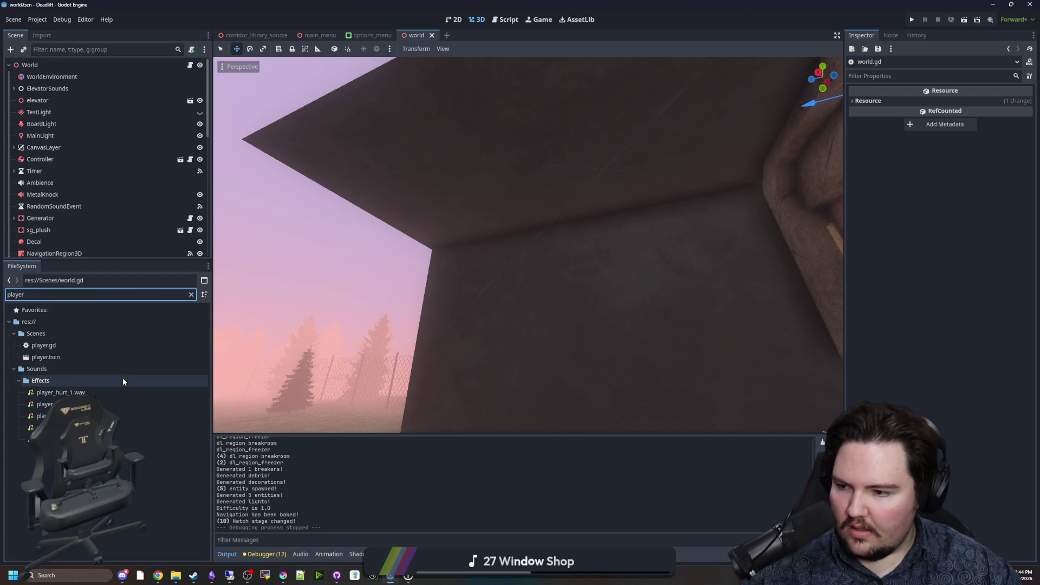
pyautogui.doubleClick(72, 359)
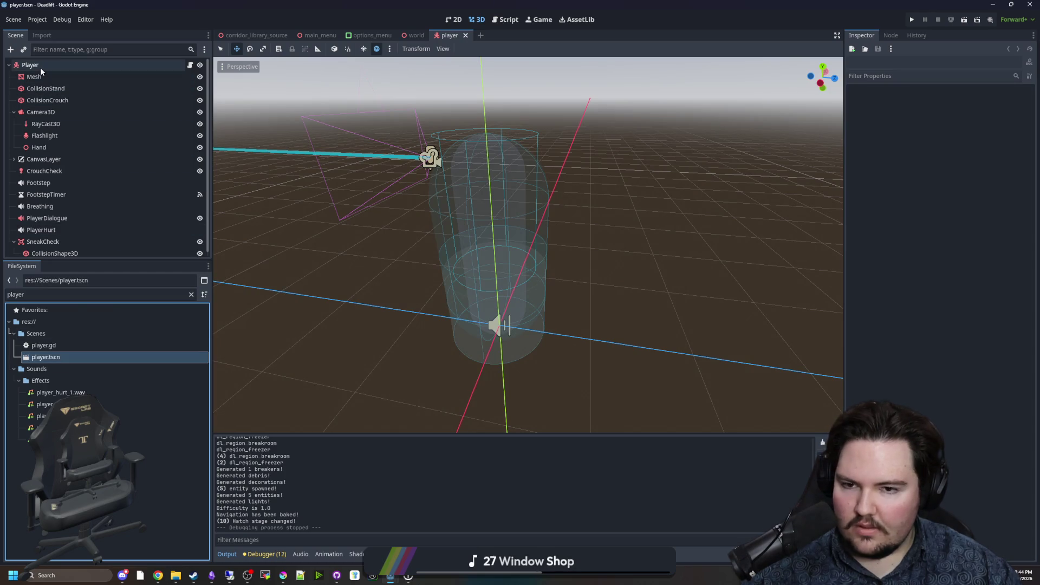
pyautogui.scroll(-1, 104, 139)
pyautogui.click(13, 155)
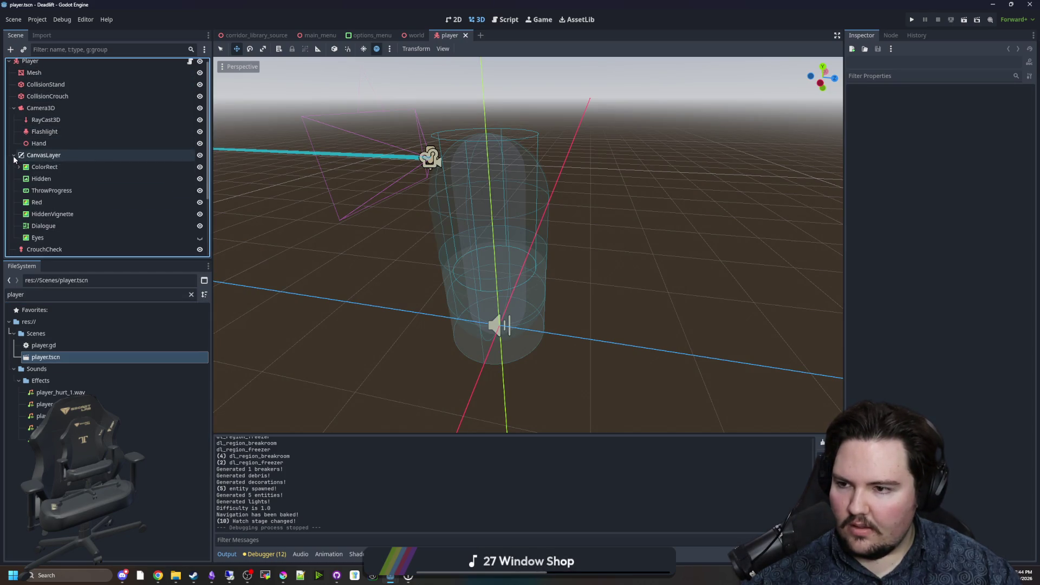
# In the 2D view, add a TextureRect child under the player scene's CanvasLayer.
pyautogui.click(454, 20)
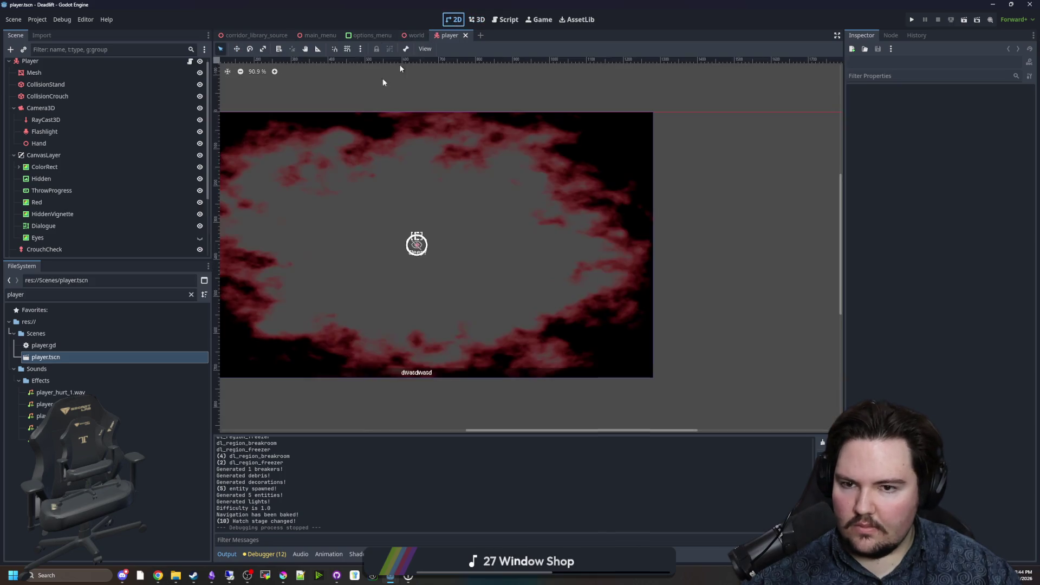
pyautogui.rightClick(69, 157)
pyautogui.click(70, 163)
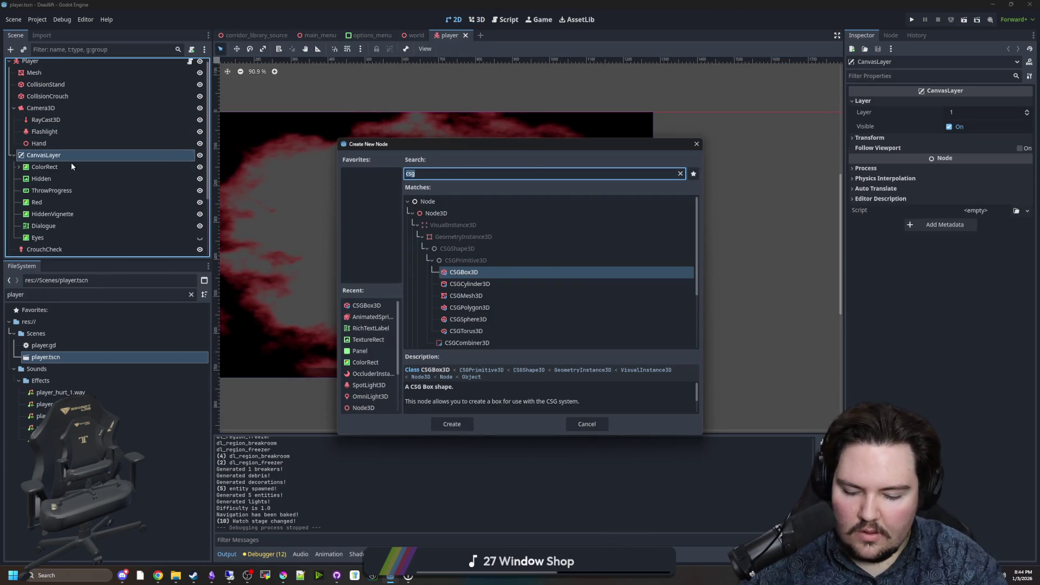
pyautogui.write('texture')
pyautogui.press('Return')
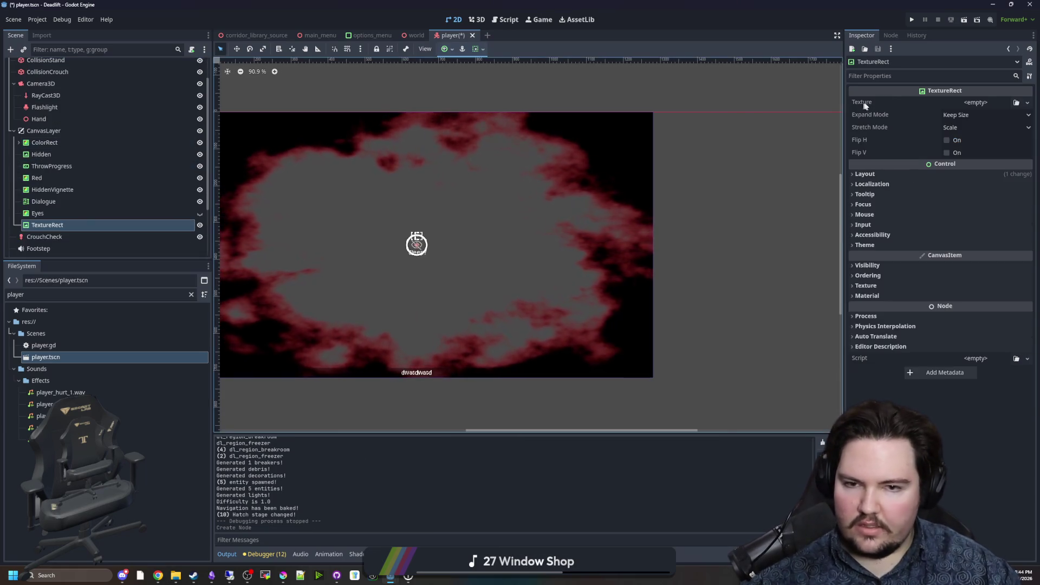
pyautogui.click(985, 103)
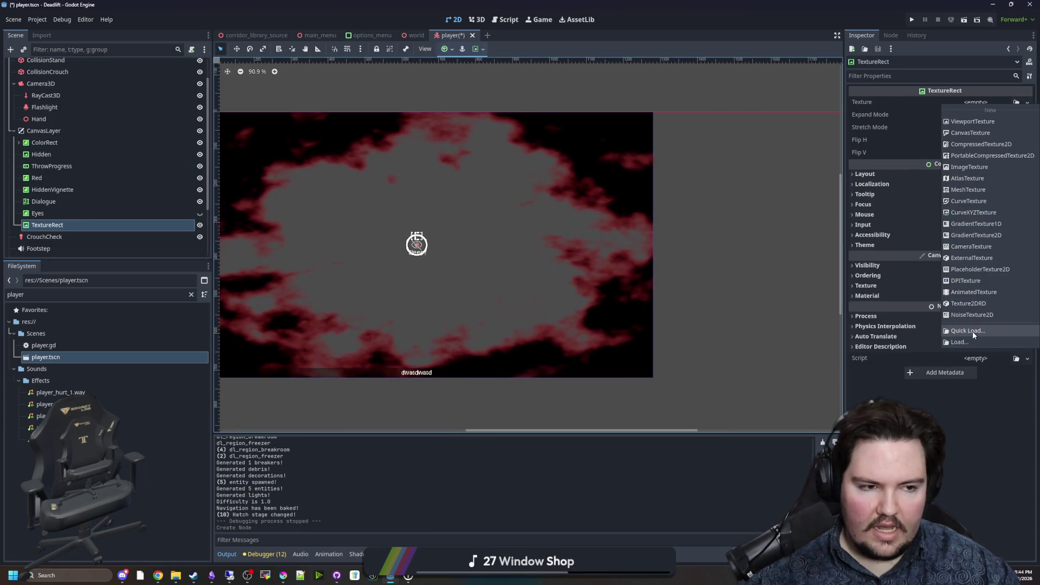
pyautogui.click(63, 237)
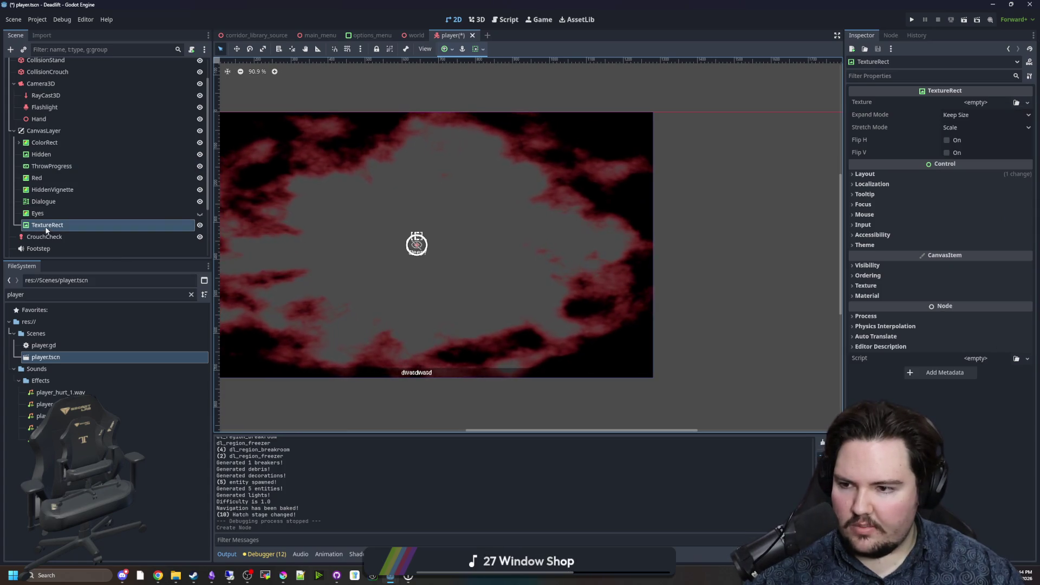
# Change the TextureRect's type to AnimatedSprite2D, correcting an accidental AnimatedSprite3D conversion.
pyautogui.rightClick(46, 226)
pyautogui.click(73, 327)
pyautogui.write('animat')
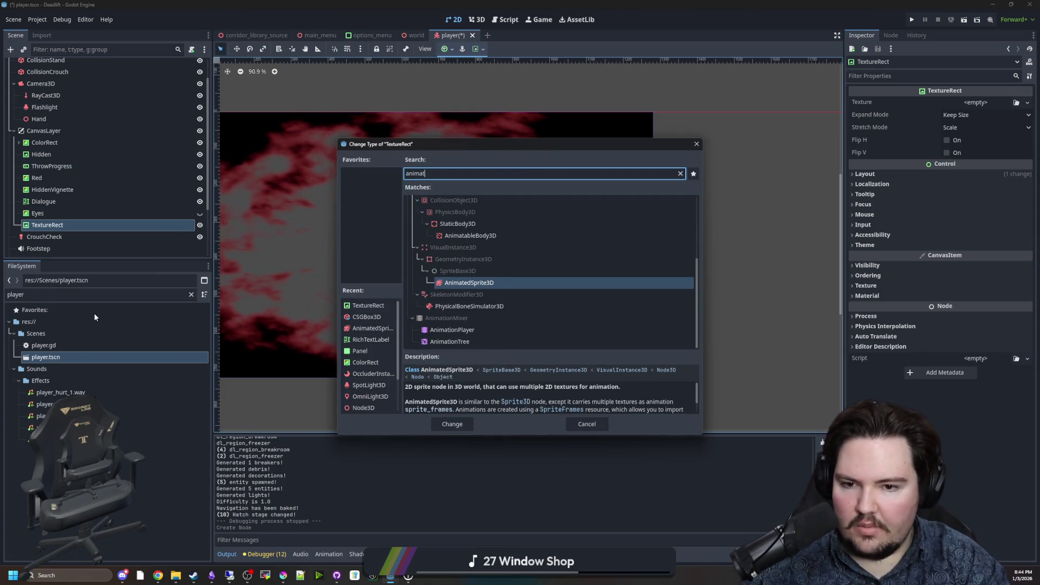
pyautogui.press('Return')
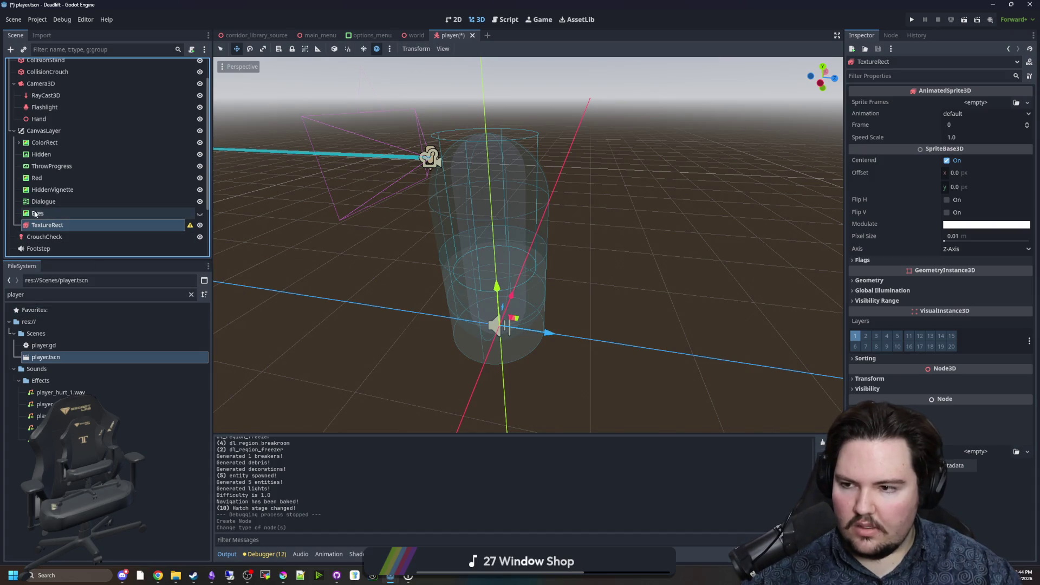
pyautogui.rightClick(46, 224)
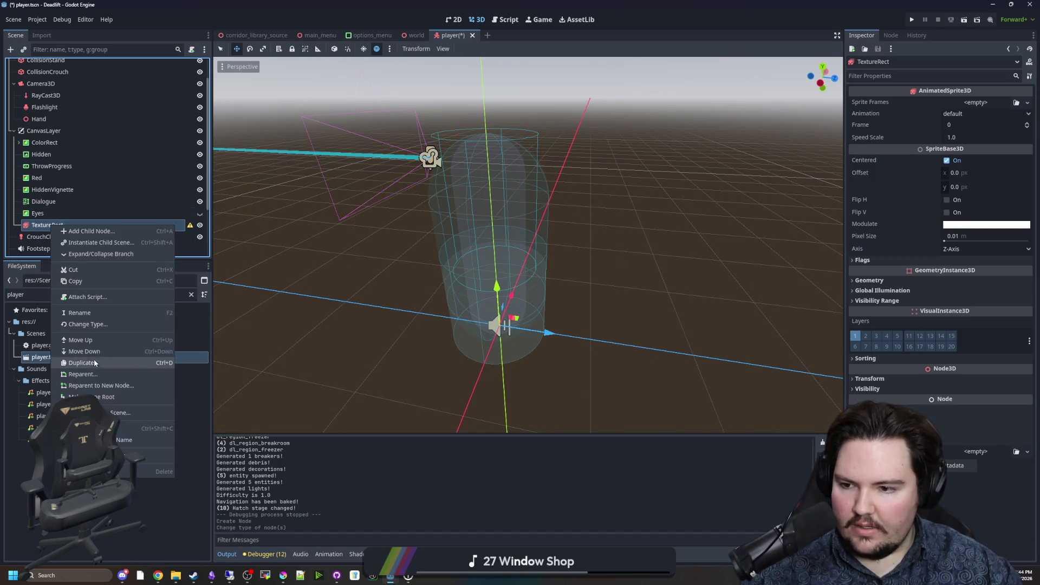
pyautogui.click(89, 327)
pyautogui.write('sprite2d')
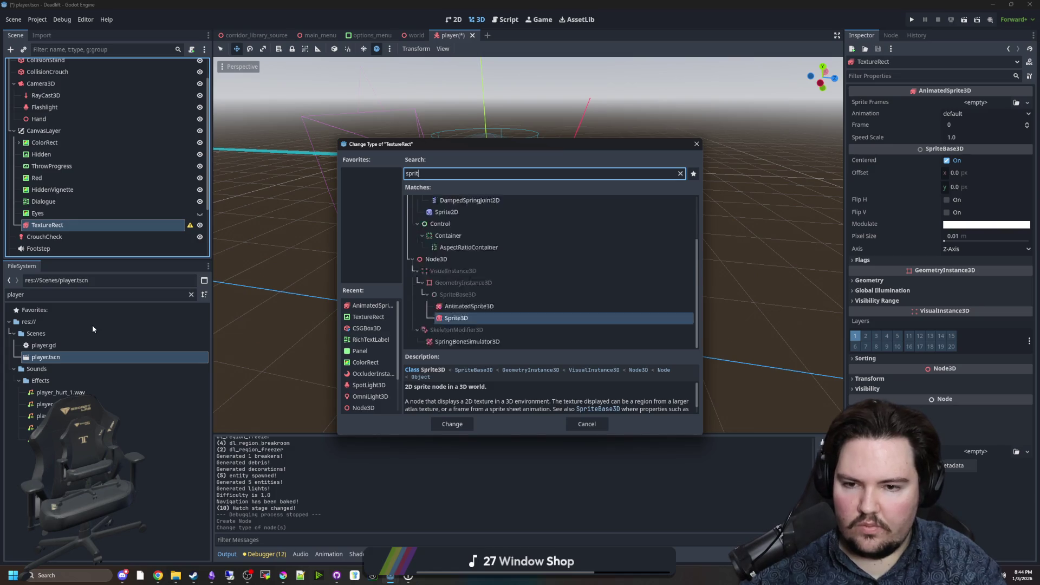
pyautogui.doubleClick(466, 224)
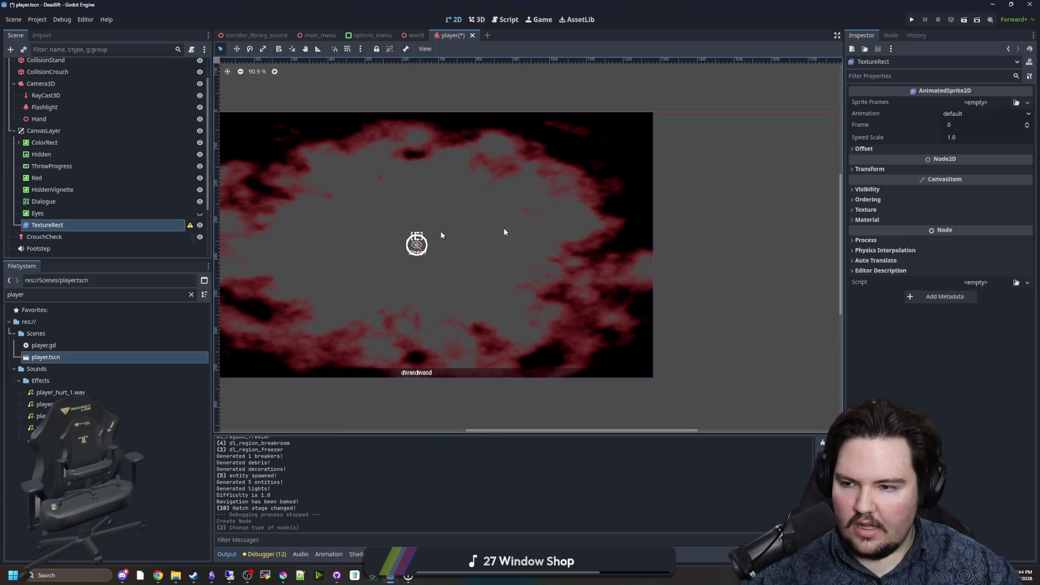
# Give the sprite node a new empty SpriteFrames resource in the Inspector.
pyautogui.click(1027, 102)
pyautogui.click(1017, 133)
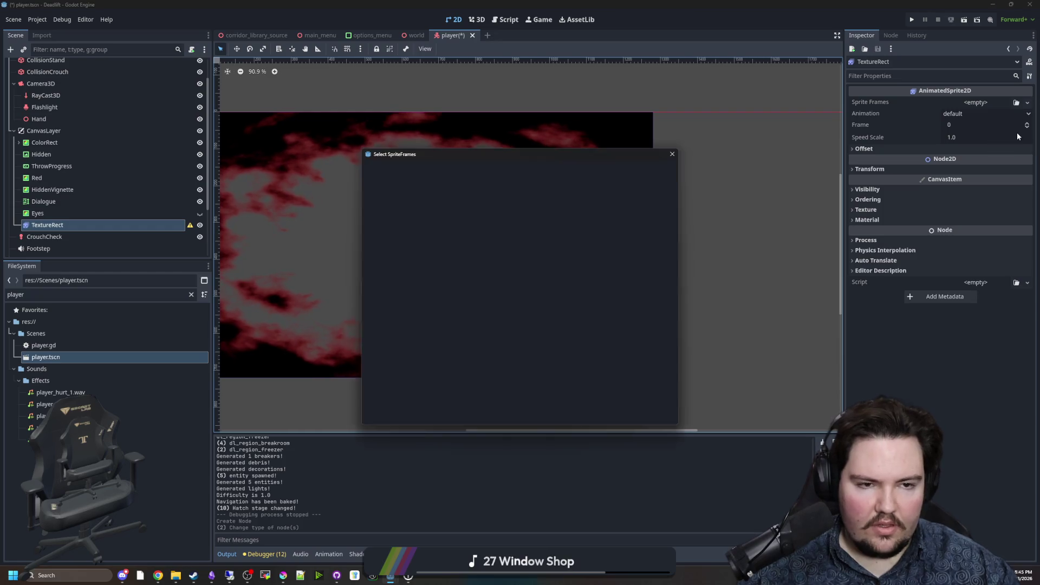
pyautogui.click(673, 154)
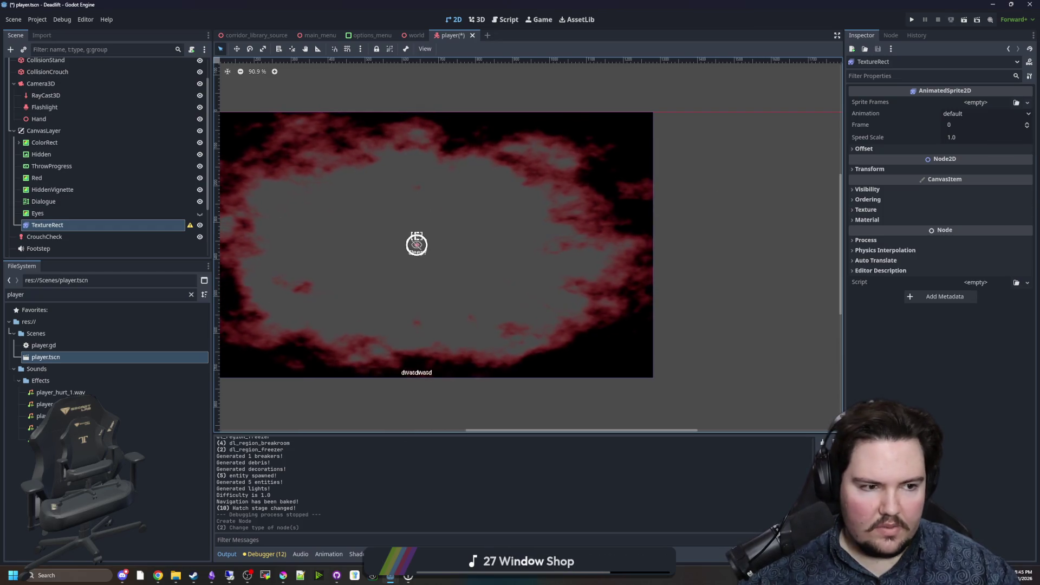
pyautogui.click(109, 213)
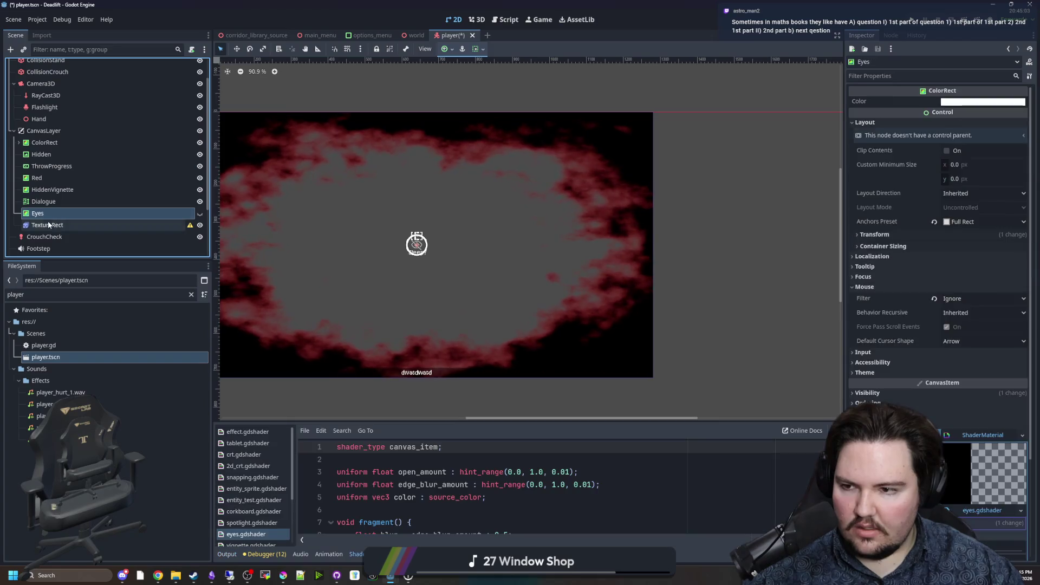
pyautogui.click(108, 225)
pyautogui.click(993, 102)
pyautogui.click(1015, 120)
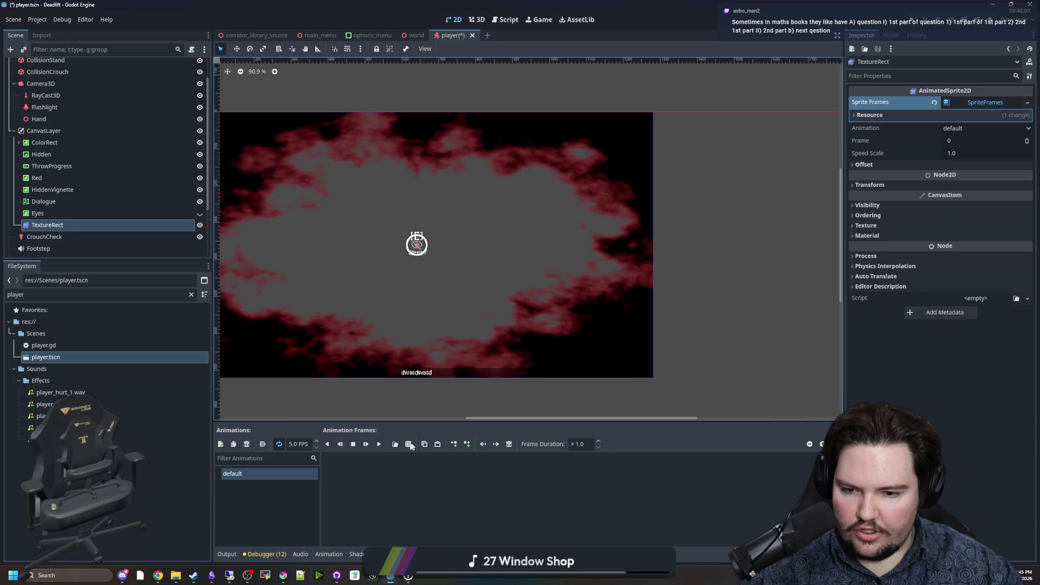
# Try adding frames from kobold_front_run_item.png, dismiss the load warning, and save the scene.
pyautogui.click(409, 445)
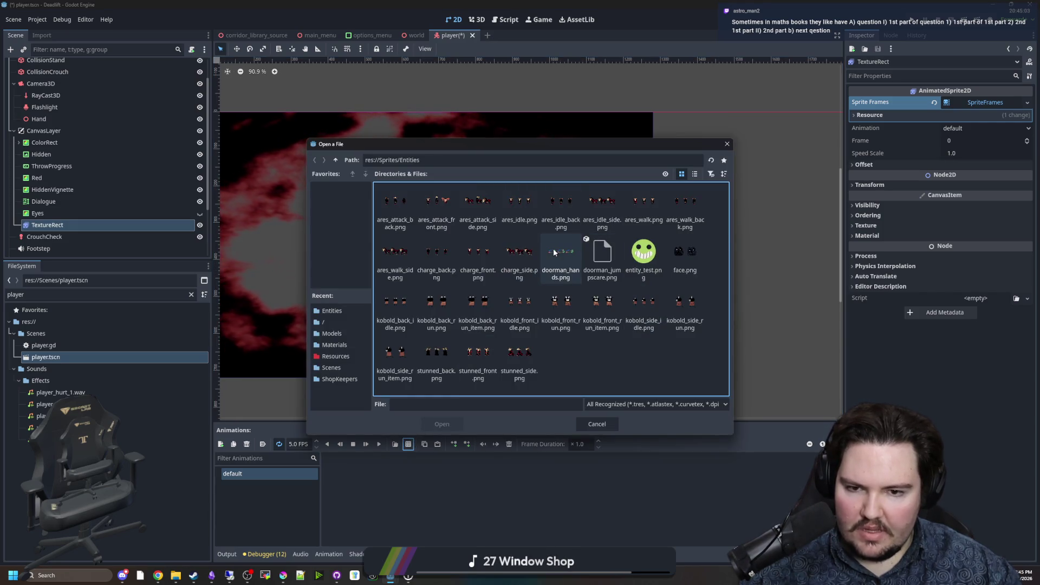
pyautogui.doubleClick(594, 295)
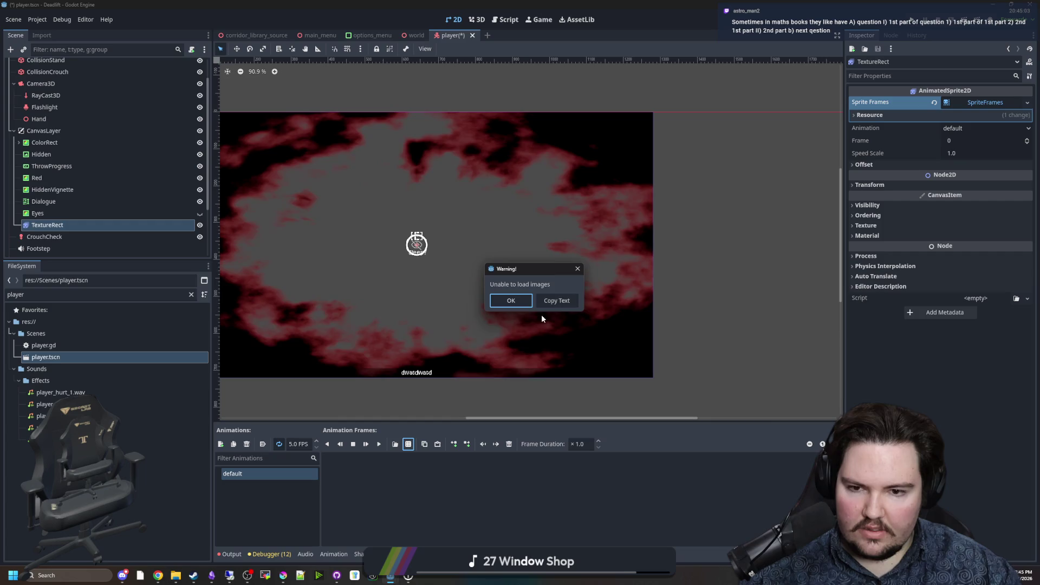
pyautogui.click(527, 303)
pyautogui.hotkey('ctrl', 's')
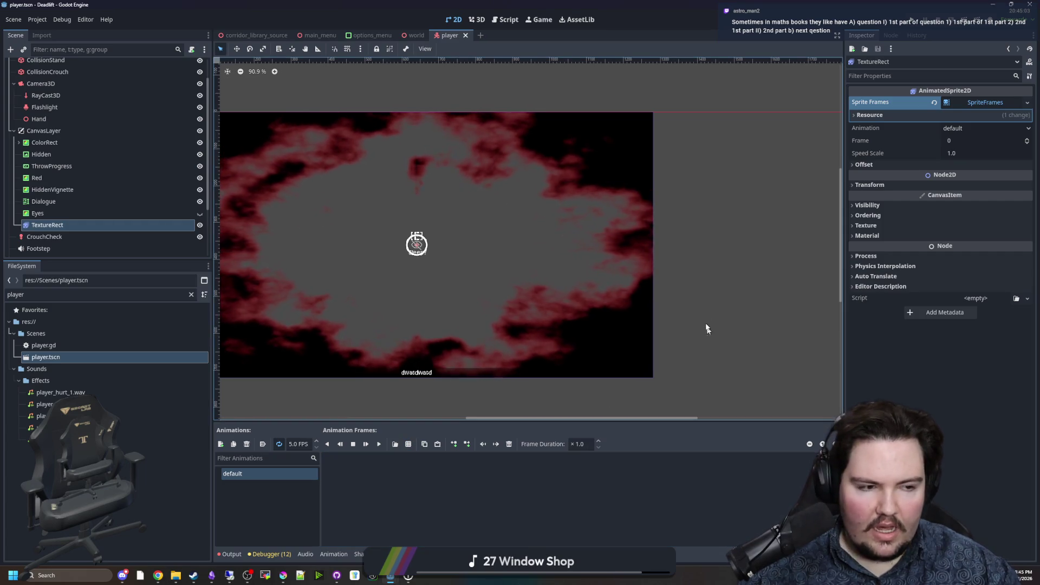
# Retry with the doorman_jumpscare.png sheet, dismiss the warning, and reload the current project.
pyautogui.click(409, 444)
pyautogui.doubleClick(592, 254)
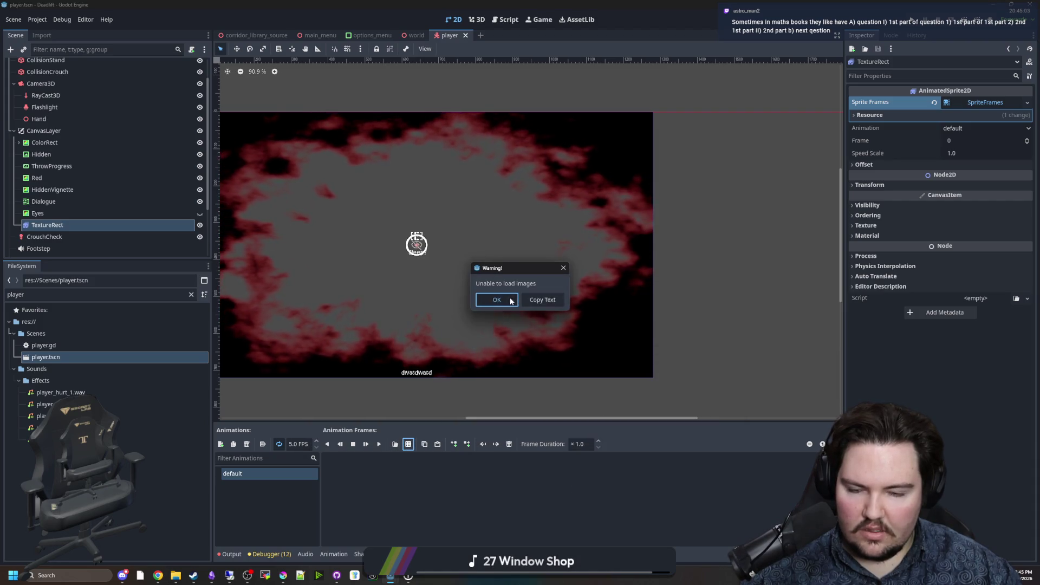
pyautogui.click(511, 302)
pyautogui.click(352, 443)
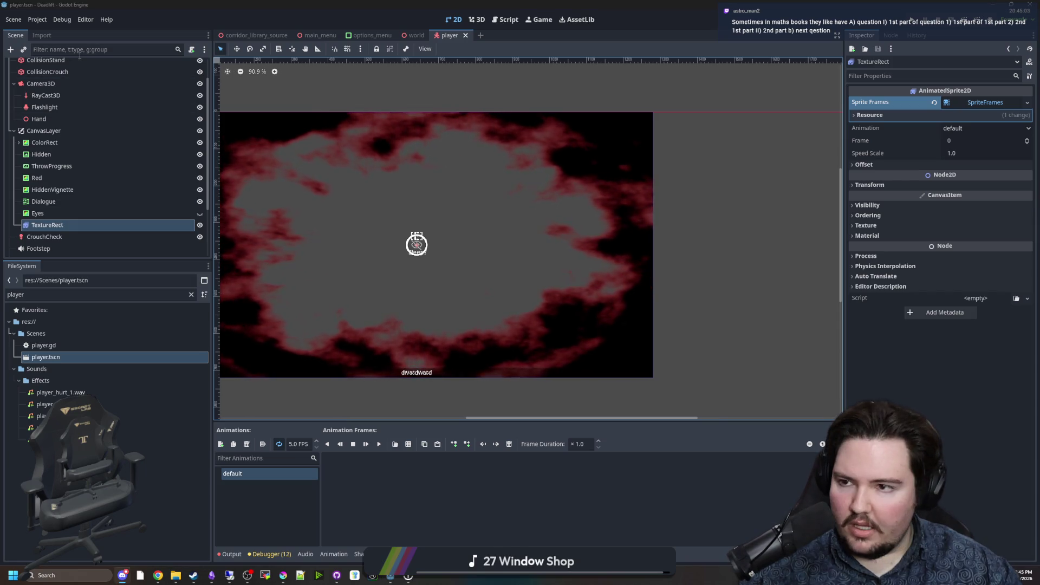
pyautogui.click(38, 20)
pyautogui.click(65, 140)
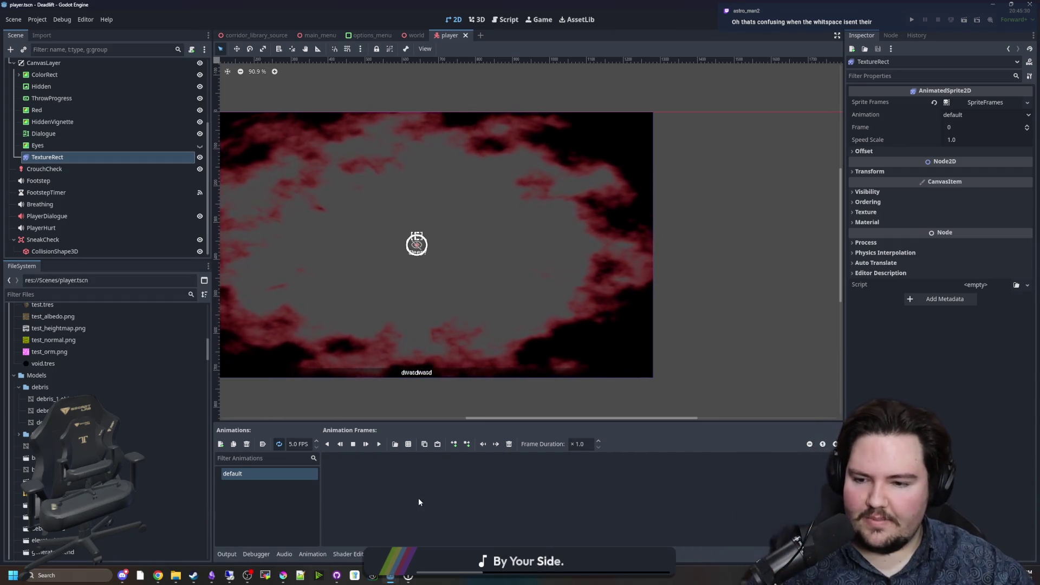
# Slice the Sprites/Entities doorman sheet as 8 horizontal by 1 vertical and add all 8 frames.
pyautogui.click(408, 444)
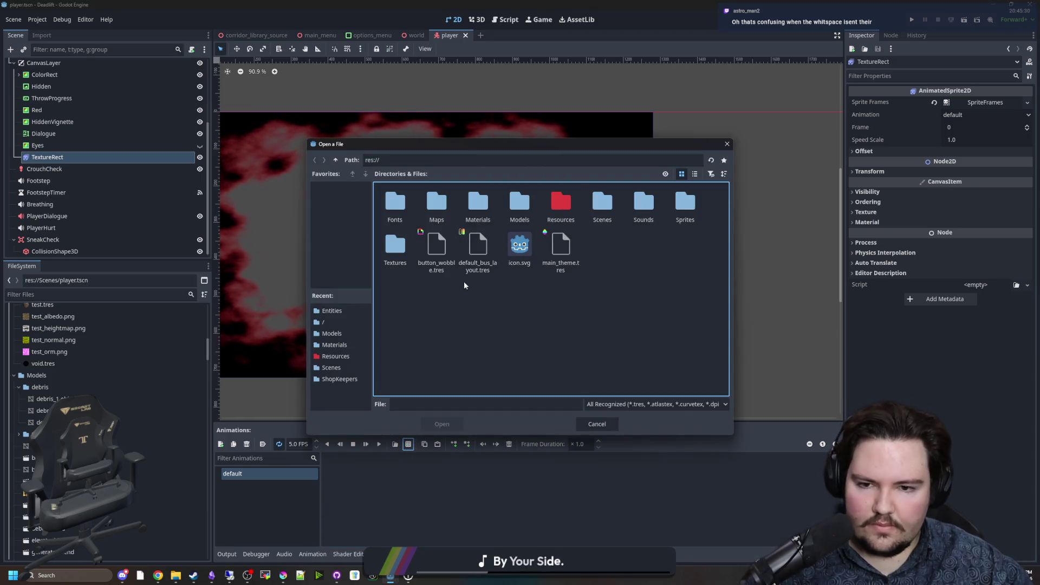
pyautogui.doubleClick(686, 214)
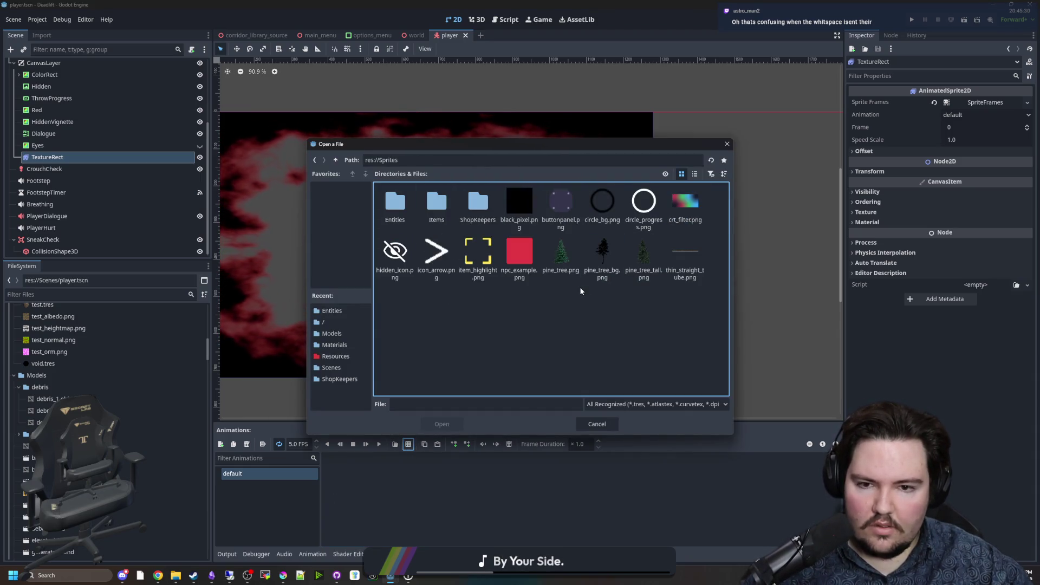
pyautogui.doubleClick(400, 206)
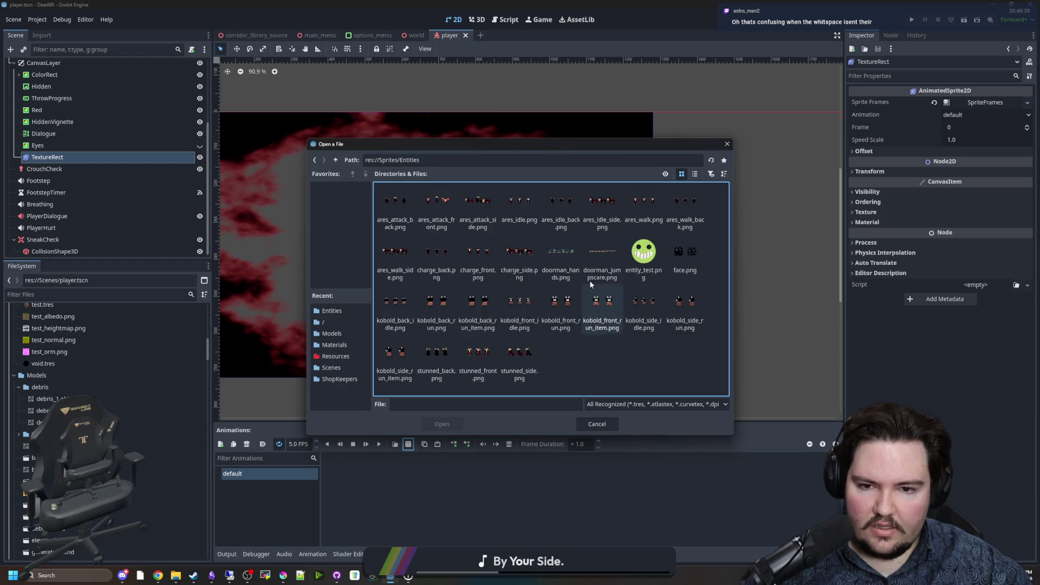
pyautogui.doubleClick(598, 251)
pyautogui.scroll(-5, 543, 303)
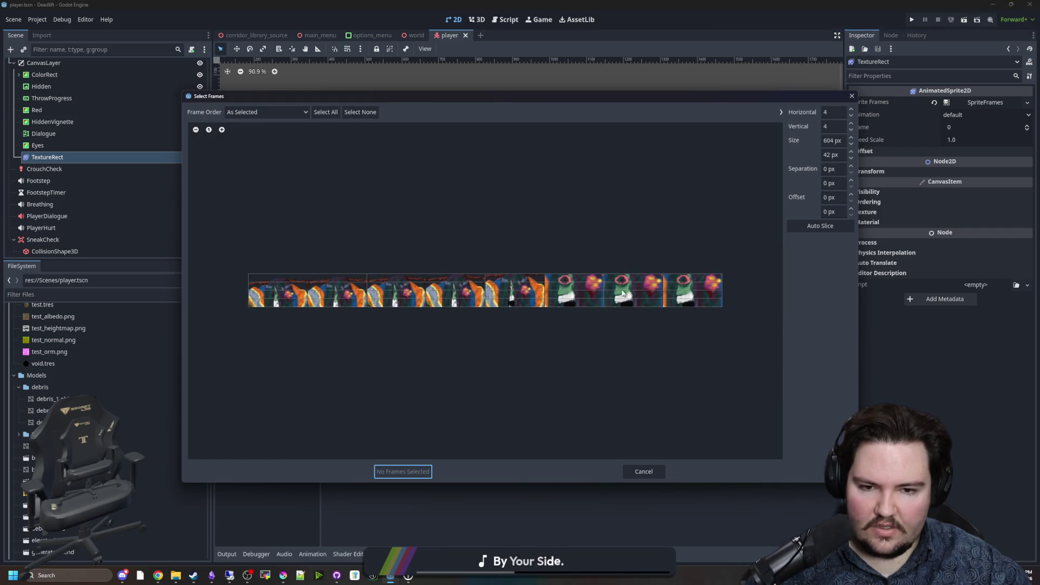
pyautogui.click(832, 112)
pyautogui.moveTo(278, 292); pyautogui.dragTo(671, 296)
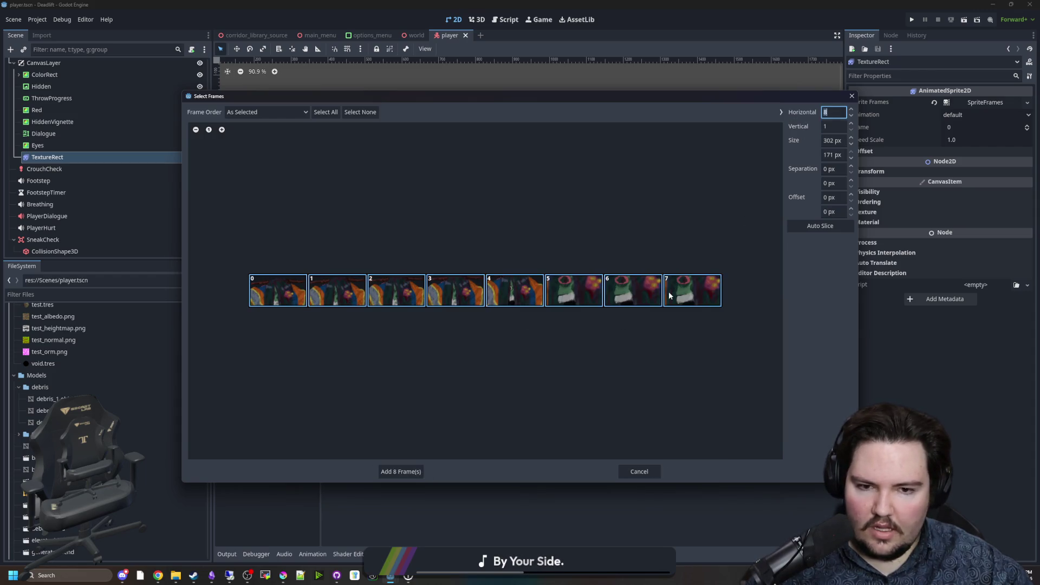
pyautogui.click(401, 475)
# Show the sprite's Transform properties and select frame 2 of the animation.
pyautogui.scroll(-6, 428, 359)
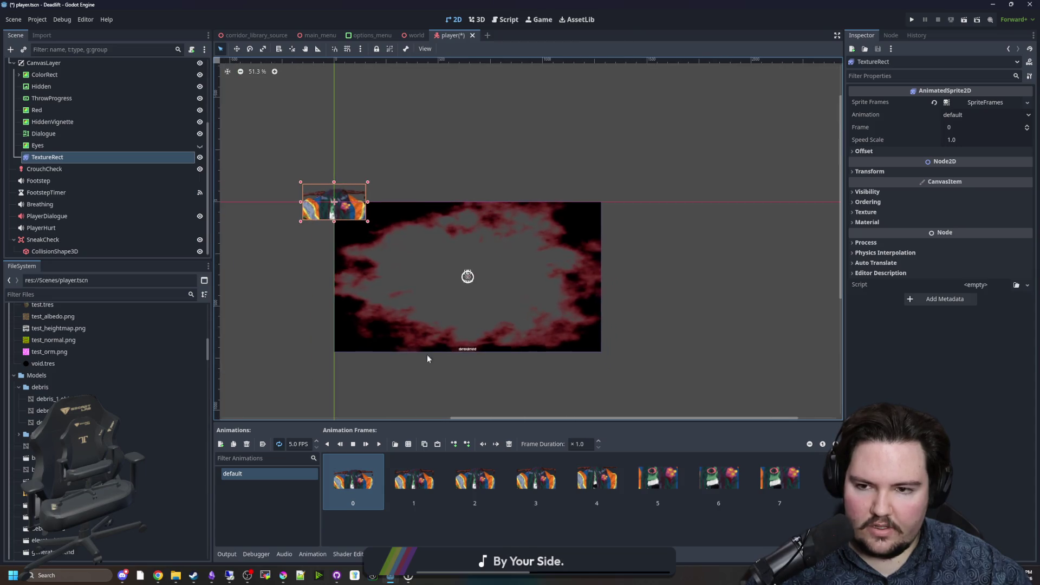
pyautogui.scroll(2, 428, 359)
pyautogui.click(870, 171)
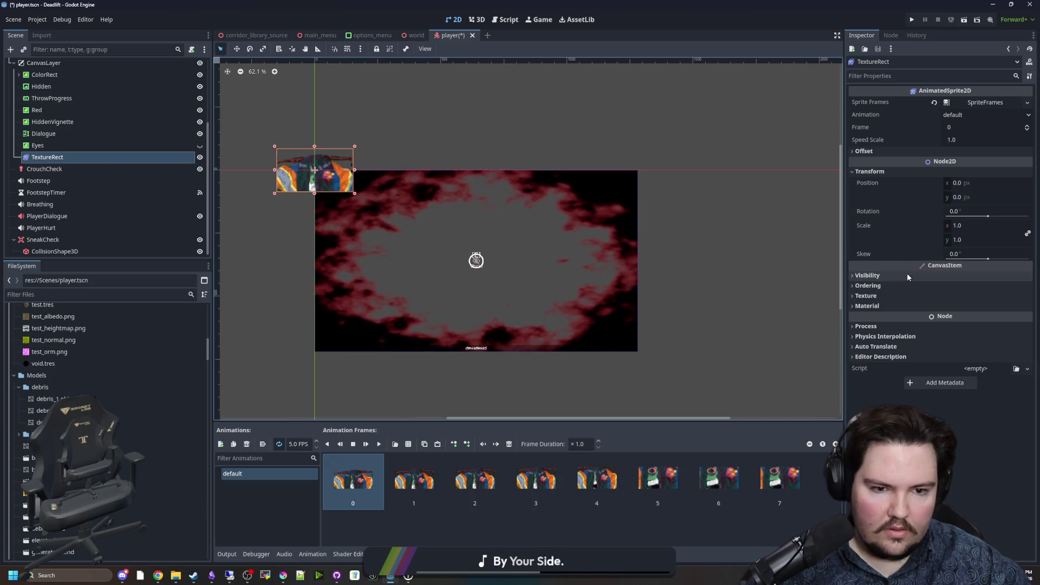
pyautogui.scroll(10, 332, 205)
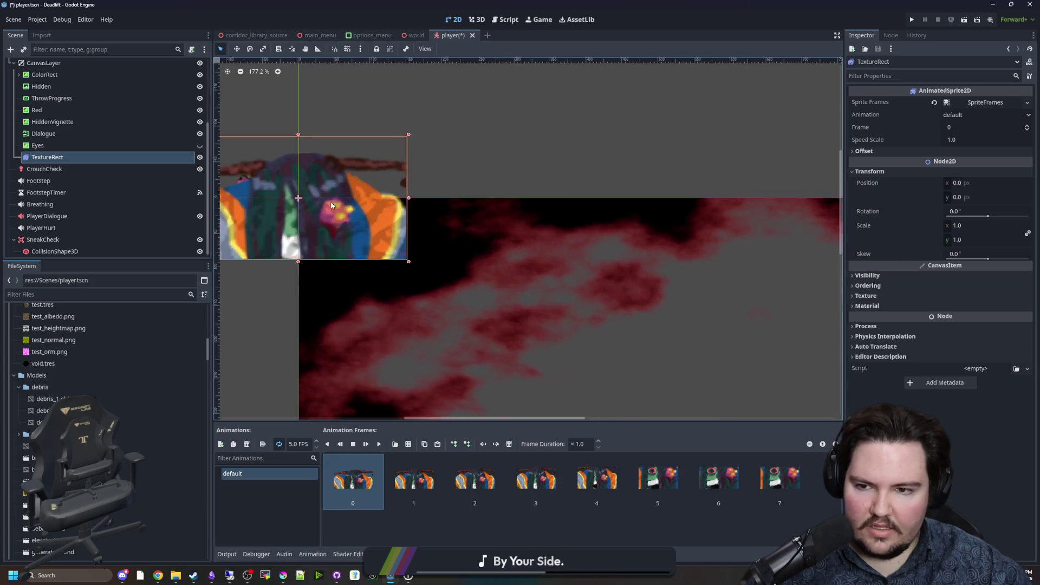
pyautogui.scroll(15, 392, 198)
pyautogui.scroll(-8, 657, 225)
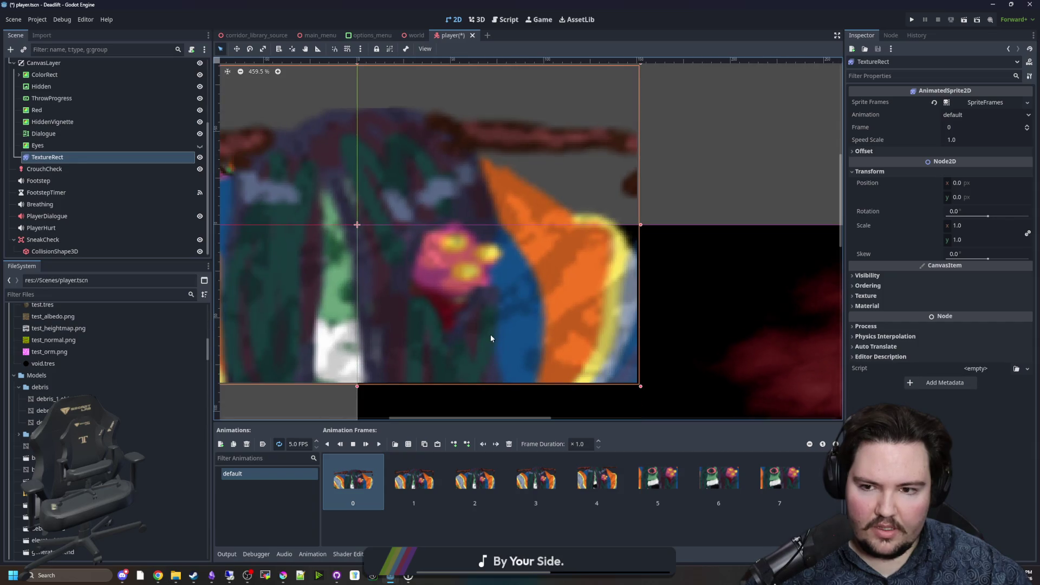
pyautogui.click(474, 480)
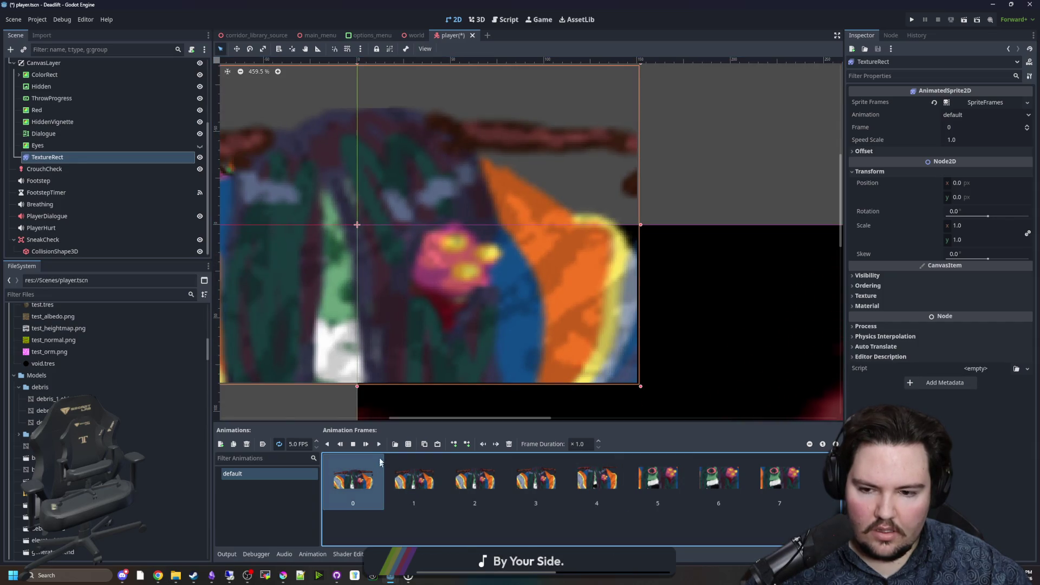
# Play the hand animation from the start, stop it on frame 3, and select the Move tool.
pyautogui.click(379, 443)
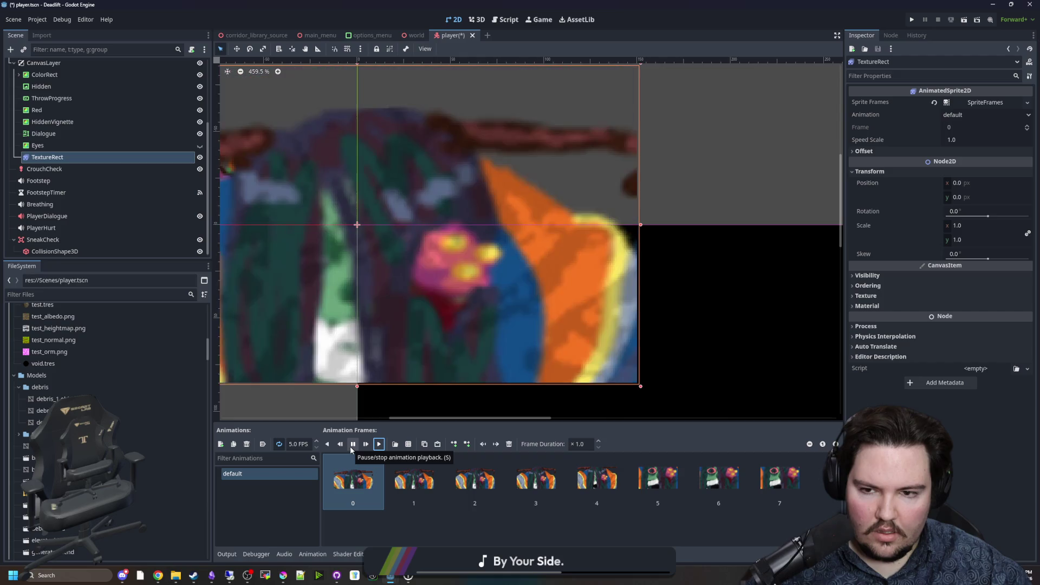
pyautogui.click(351, 446)
pyautogui.scroll(-8, 513, 169)
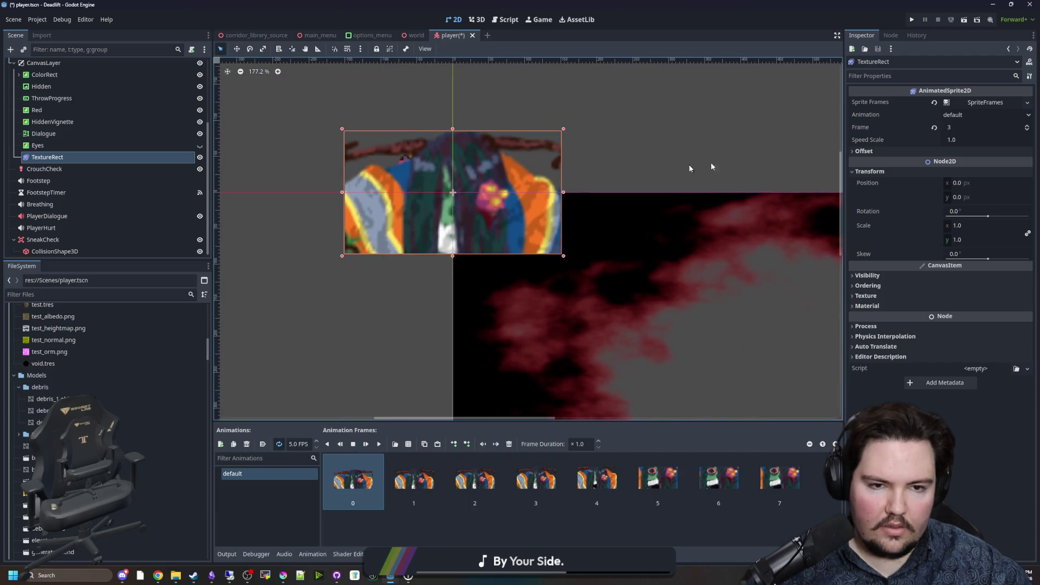
pyautogui.scroll(-4, 457, 135)
pyautogui.scroll(-5, 457, 135)
pyautogui.scroll(3, 690, 255)
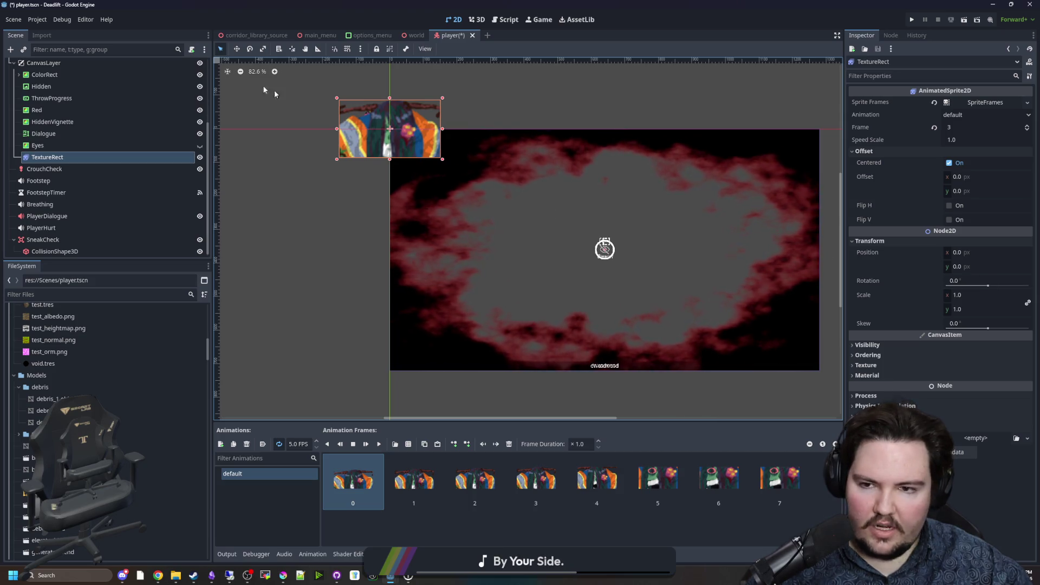
pyautogui.click(237, 50)
# Add a Control node above Eyes in CanvasLayer and set its Anchors Preset to Center.
pyautogui.click(65, 146)
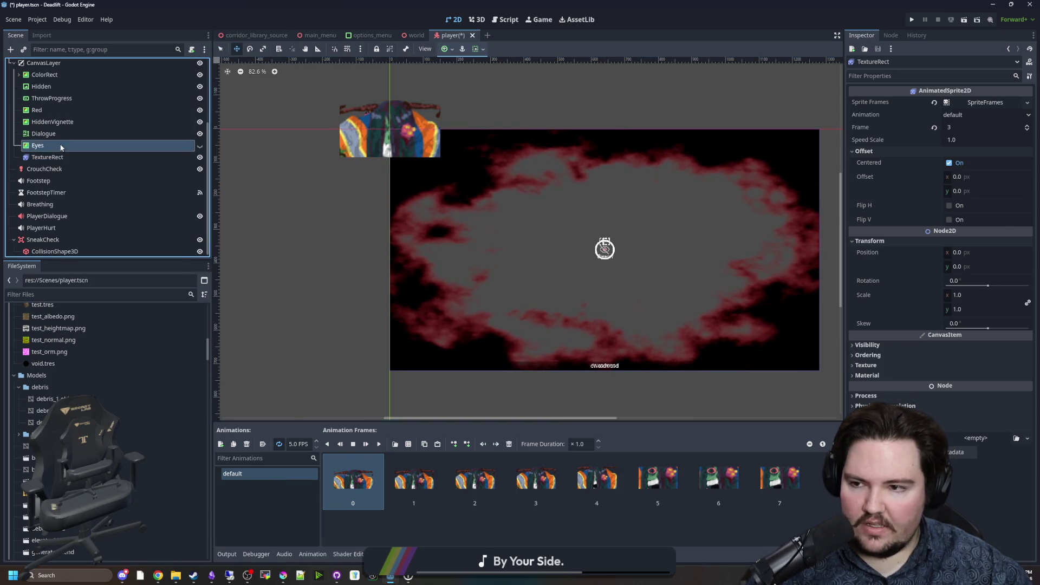
pyautogui.rightClick(62, 146)
pyautogui.click(87, 160)
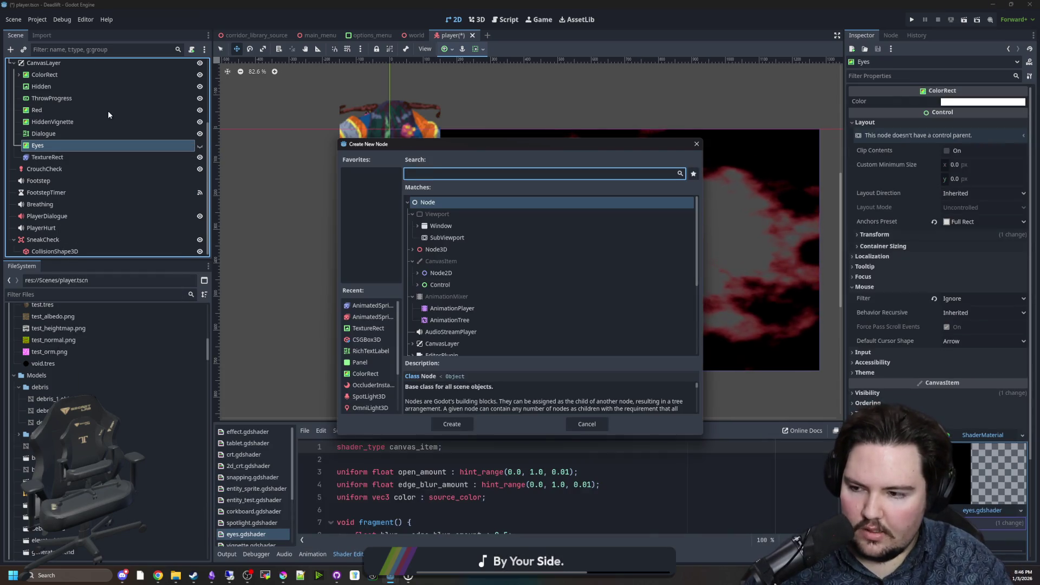
pyautogui.write('contr')
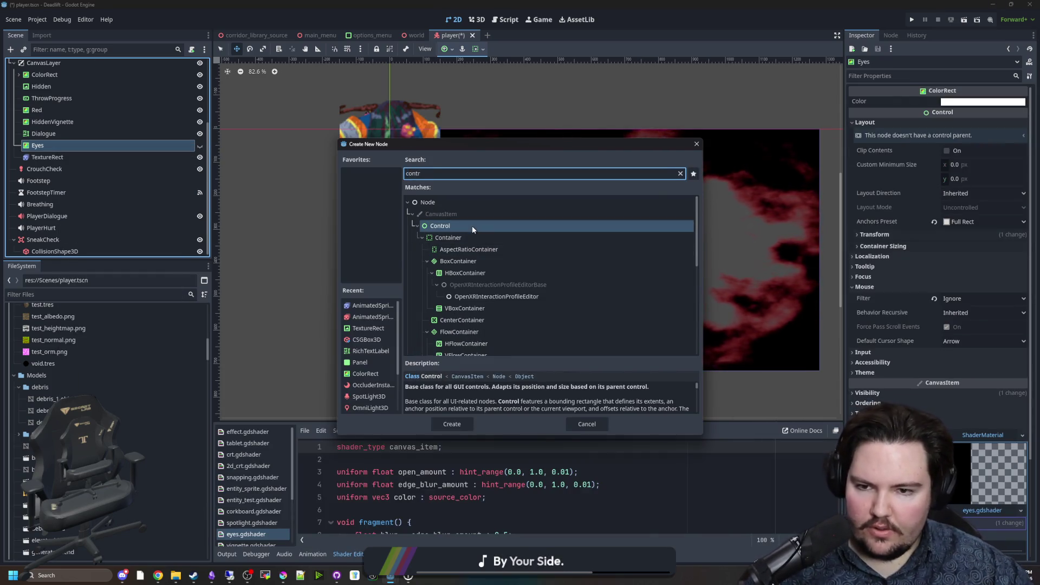
pyautogui.doubleClick(473, 226)
pyautogui.moveTo(43, 158)
pyautogui.mouseDown()
pyautogui.moveTo(43, 147)
pyautogui.moveTo(46, 163)
pyautogui.mouseUp()
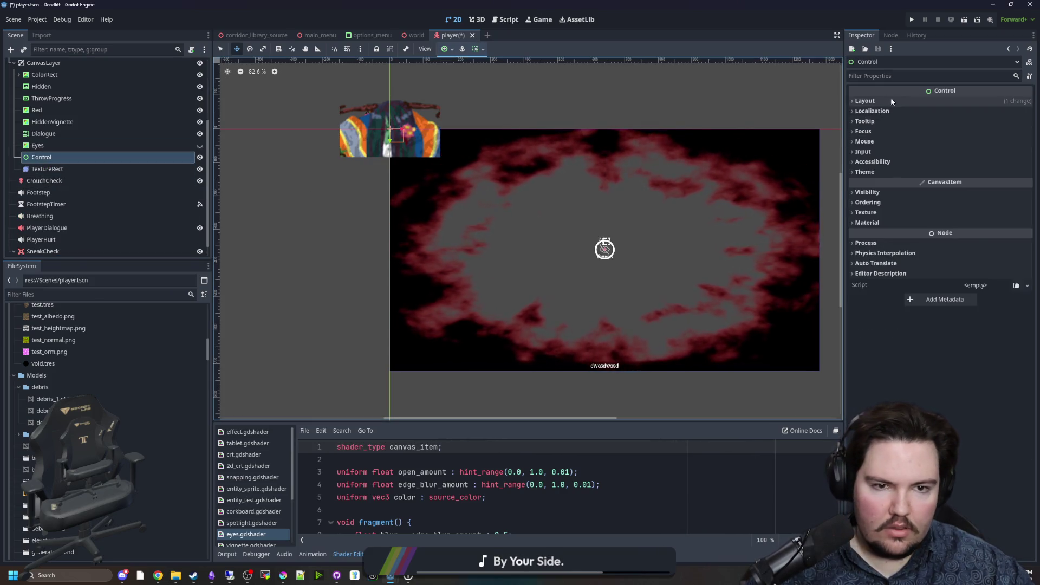
pyautogui.click(866, 101)
pyautogui.click(955, 200)
pyautogui.click(972, 341)
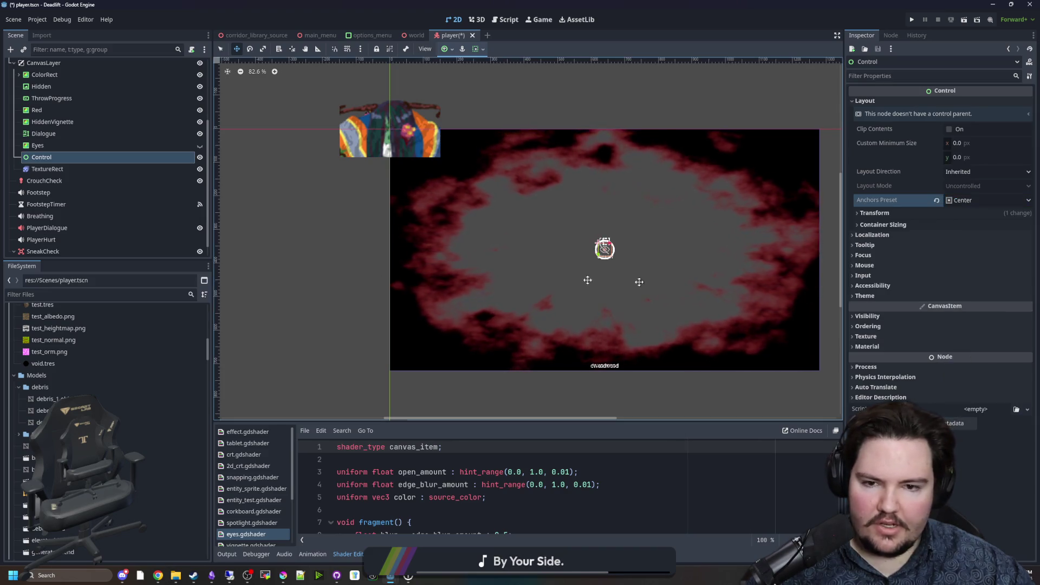
# Parent the hand sprite to Control, reset position to 0,0, scale to 4.49, and save.
pyautogui.moveTo(49, 169); pyautogui.dragTo(49, 160)
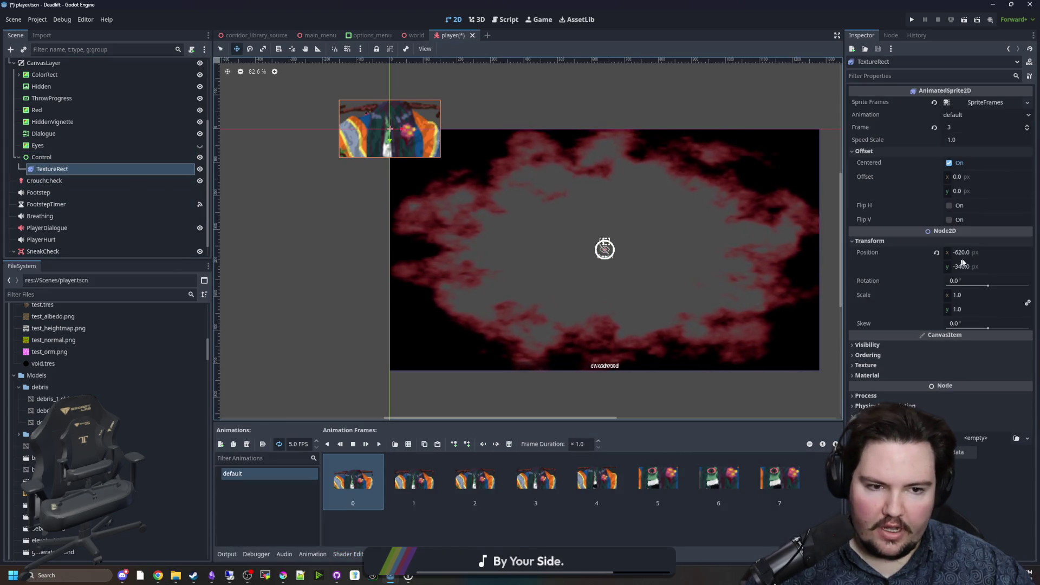
pyautogui.click(938, 253)
pyautogui.scroll(-1, 372, 204)
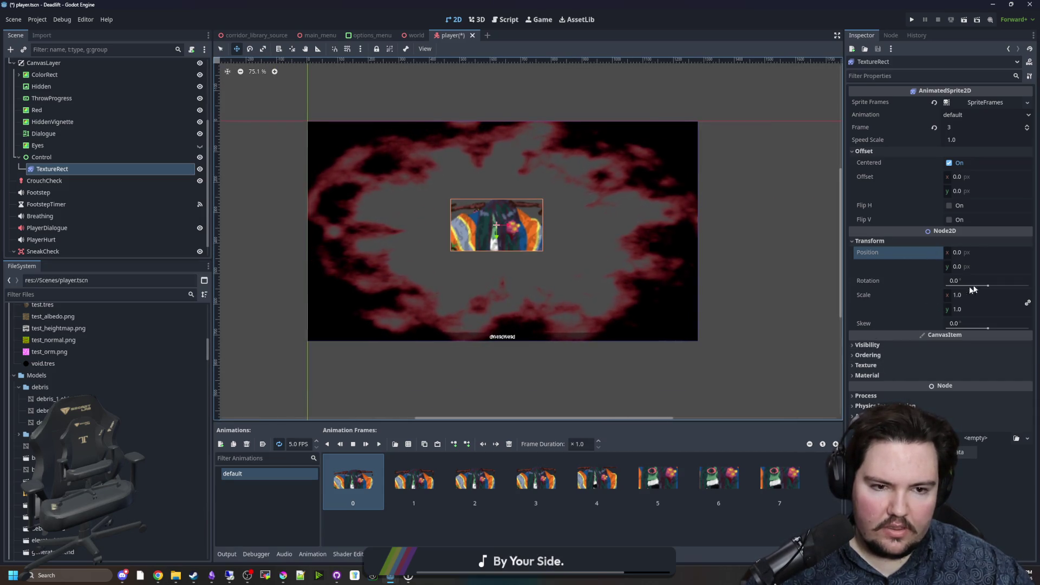
pyautogui.moveTo(970, 299); pyautogui.dragTo(1039, 300)
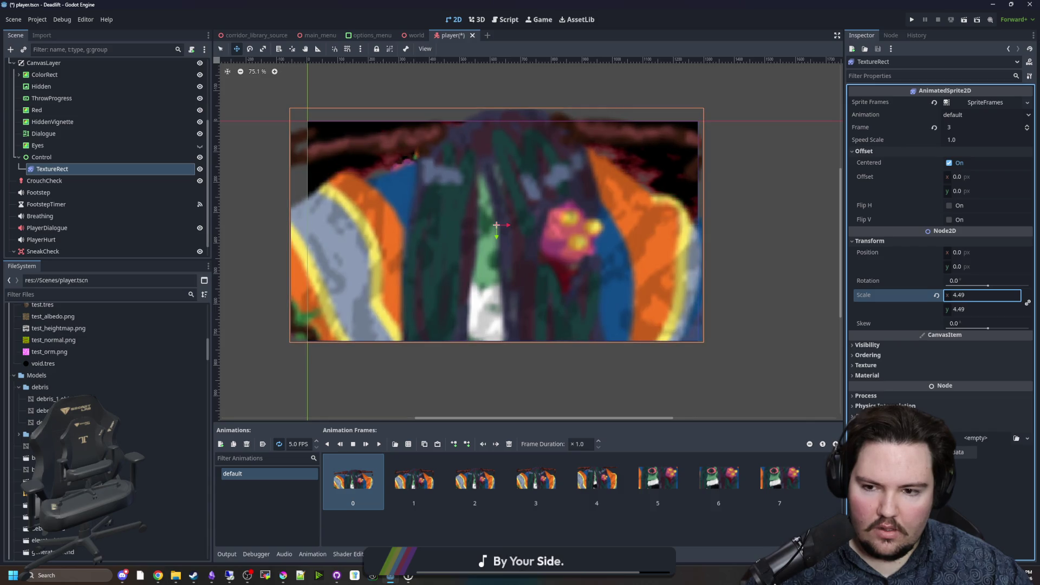
pyautogui.hotkey('ctrl', 's')
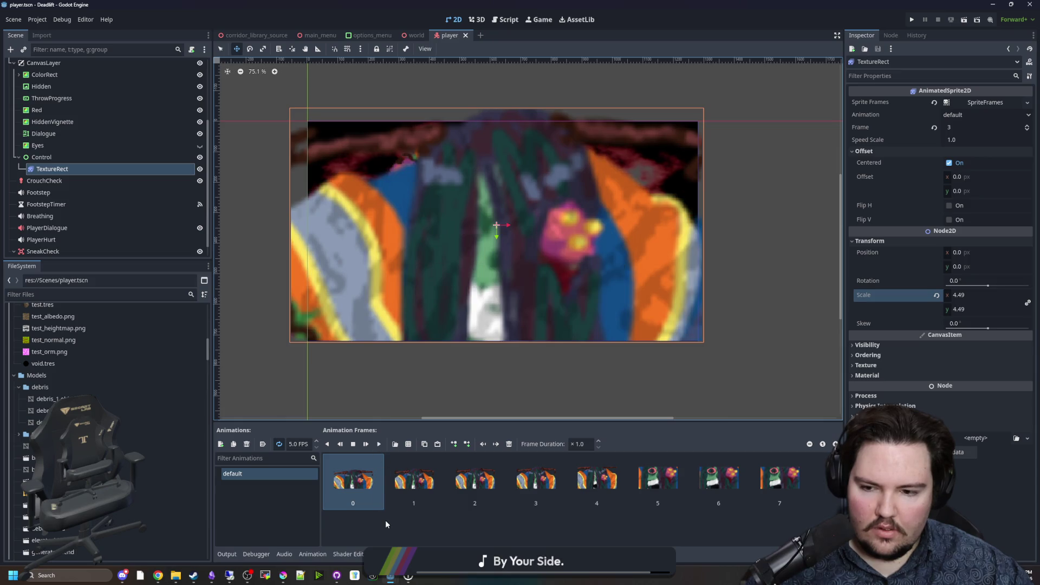
pyautogui.click(383, 473)
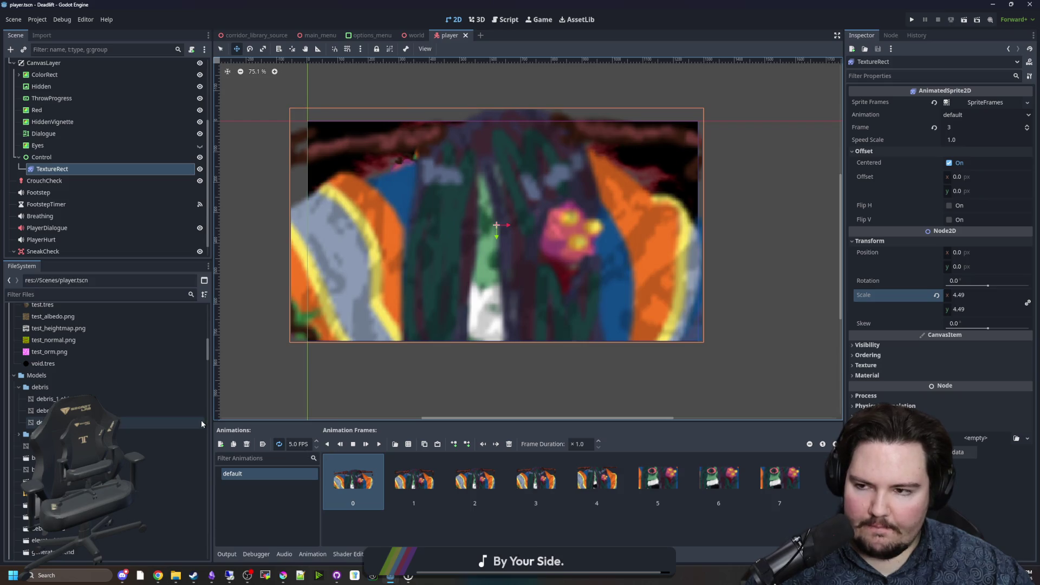
# Play the eight-frame hand animation, stop it back at frame 0, and save the scene.
pyautogui.click(366, 444)
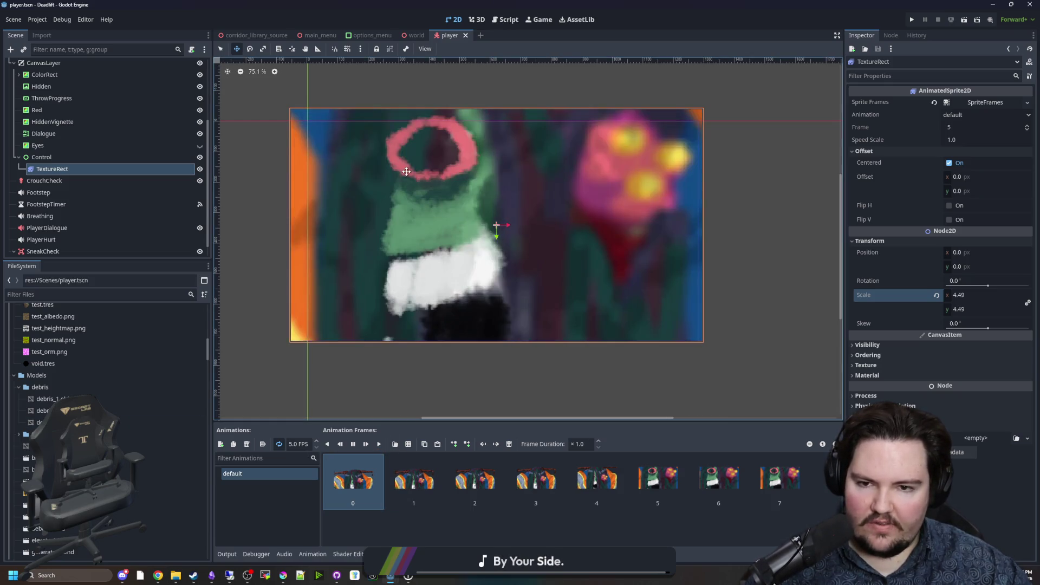
pyautogui.click(354, 445)
pyautogui.scroll(-2, 506, 353)
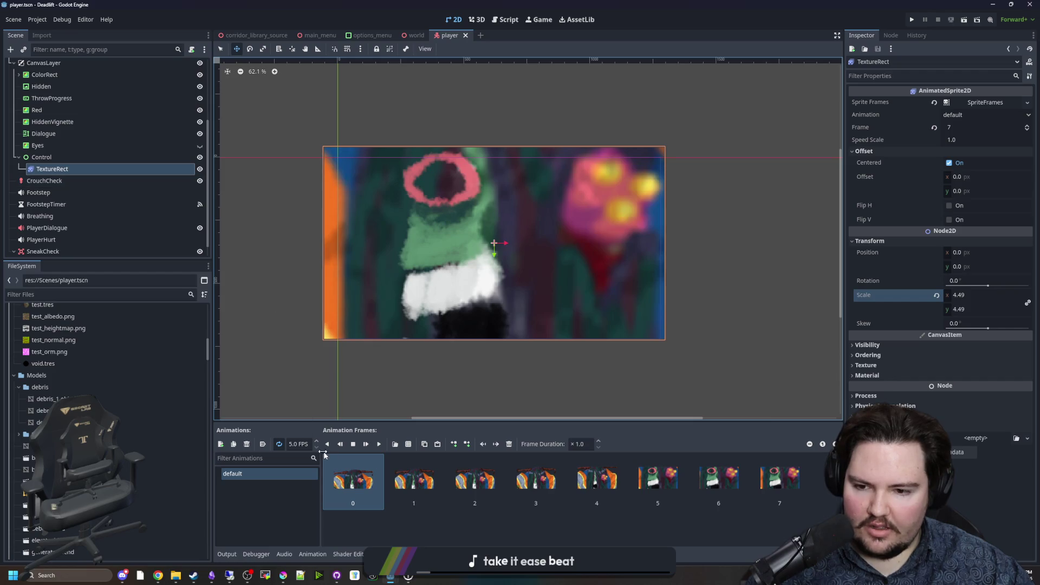
pyautogui.click(354, 445)
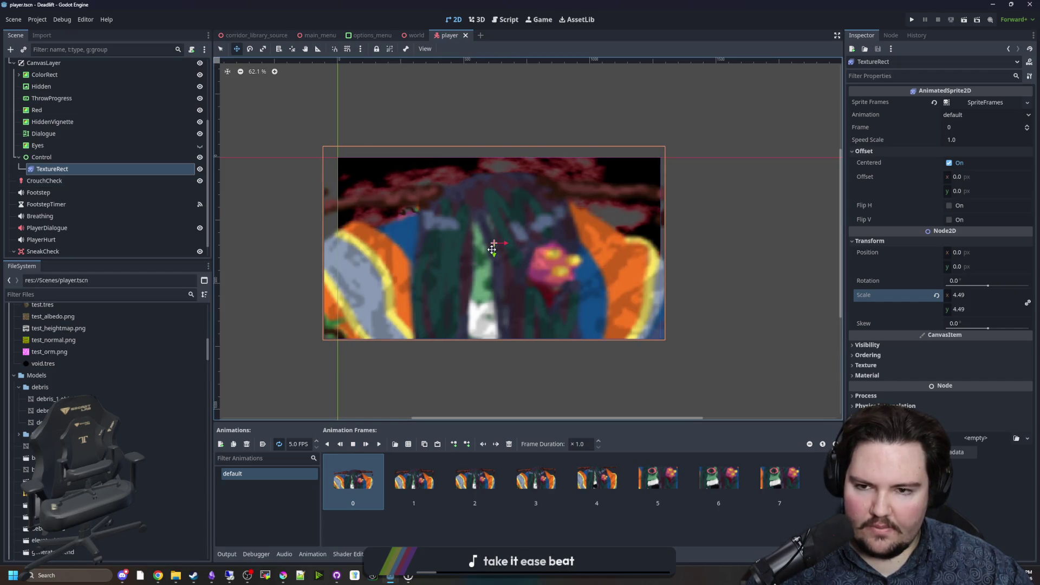
pyautogui.scroll(2, 492, 249)
pyautogui.scroll(2, 492, 250)
pyautogui.scroll(-2, 492, 239)
pyautogui.hotkey('ctrl', 's')
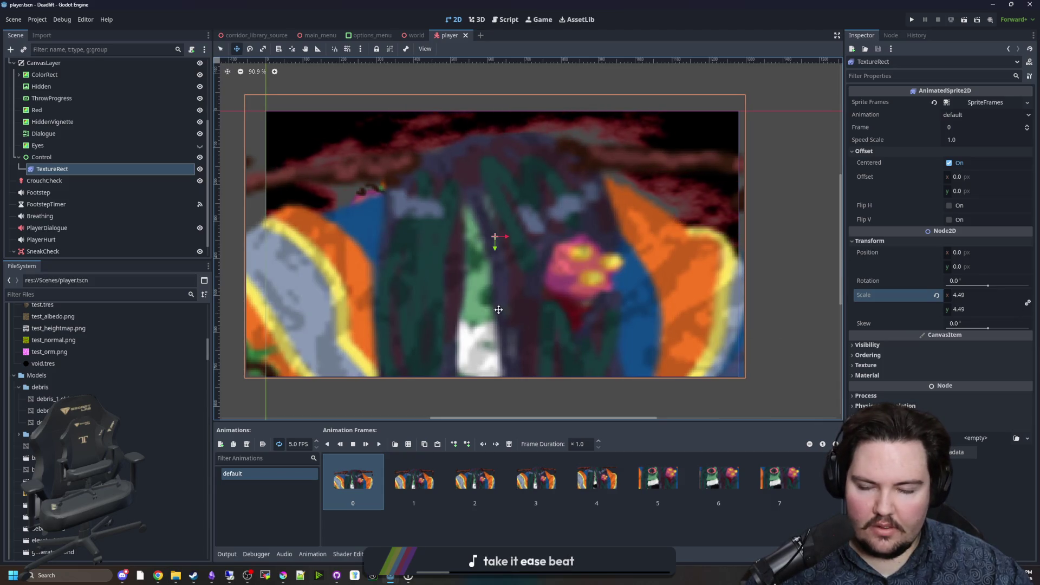
# Replay the hand animation preview once more and reset it to frame 0.
pyautogui.scroll(4, 551, 304)
pyautogui.scroll(-4, 635, 288)
pyautogui.scroll(6, 725, 225)
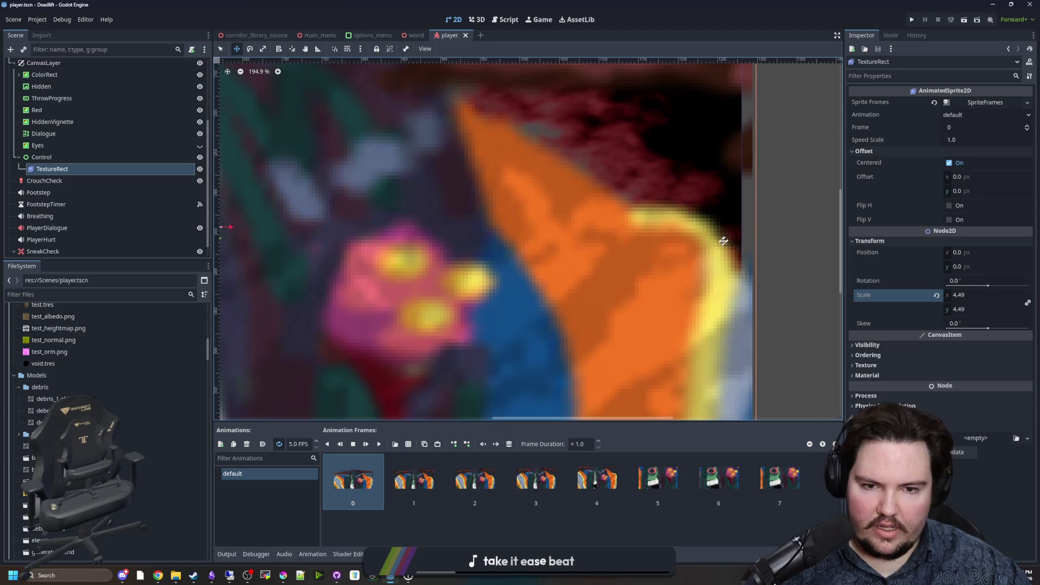
pyautogui.scroll(-9, 725, 226)
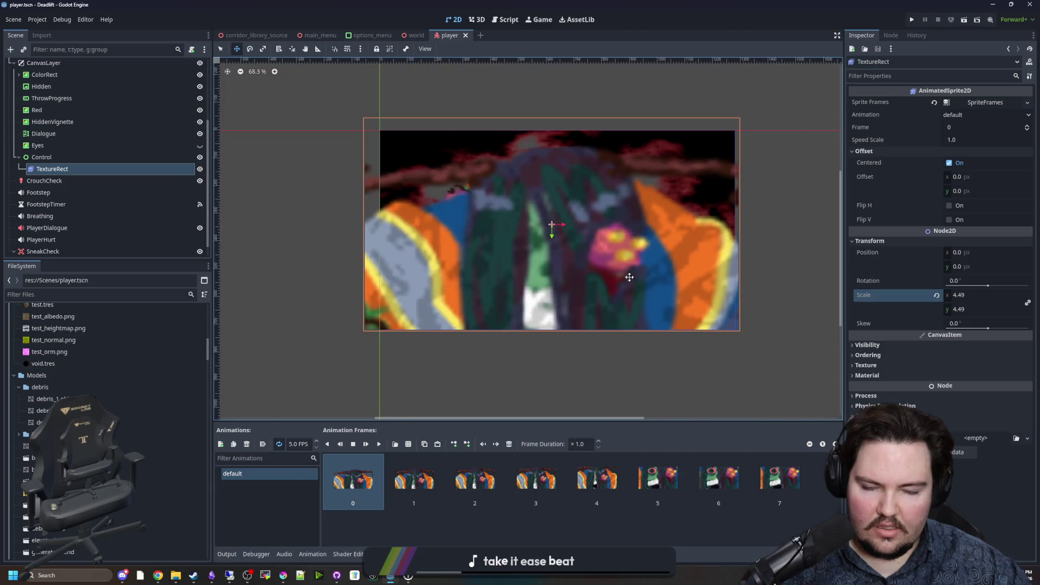
pyautogui.scroll(-2, 369, 382)
pyautogui.click(379, 444)
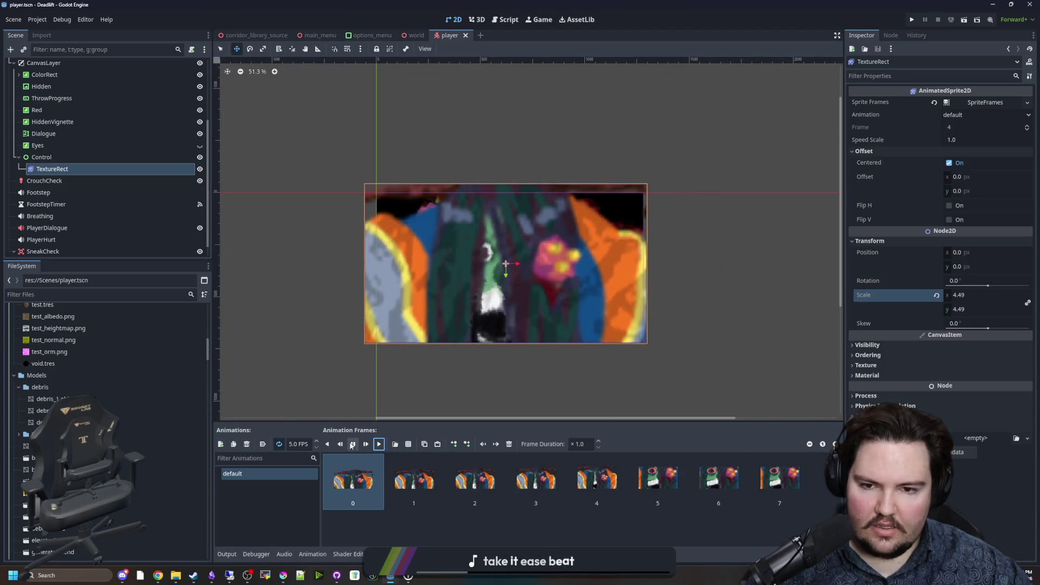
pyautogui.click(352, 446)
pyautogui.scroll(3, 465, 306)
pyautogui.scroll(-1, 488, 282)
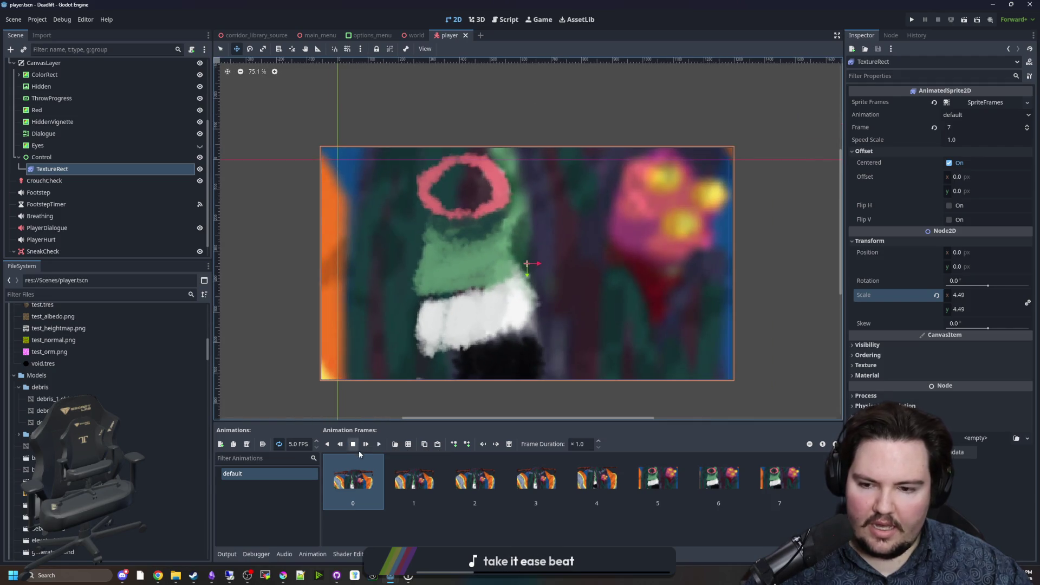
pyautogui.click(354, 445)
pyautogui.scroll(-3, 412, 347)
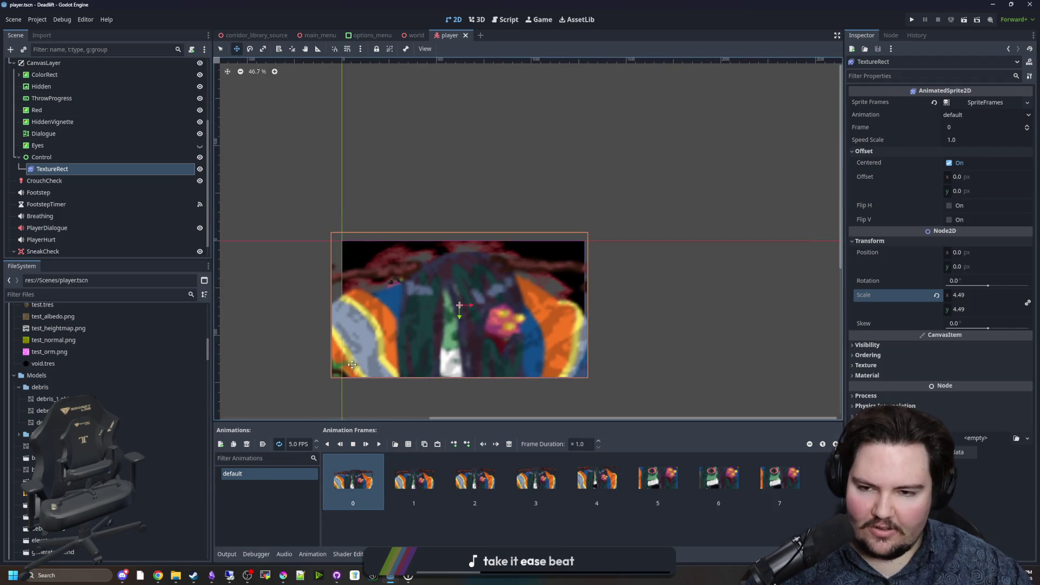
pyautogui.scroll(4, 401, 353)
pyautogui.scroll(-5, 400, 353)
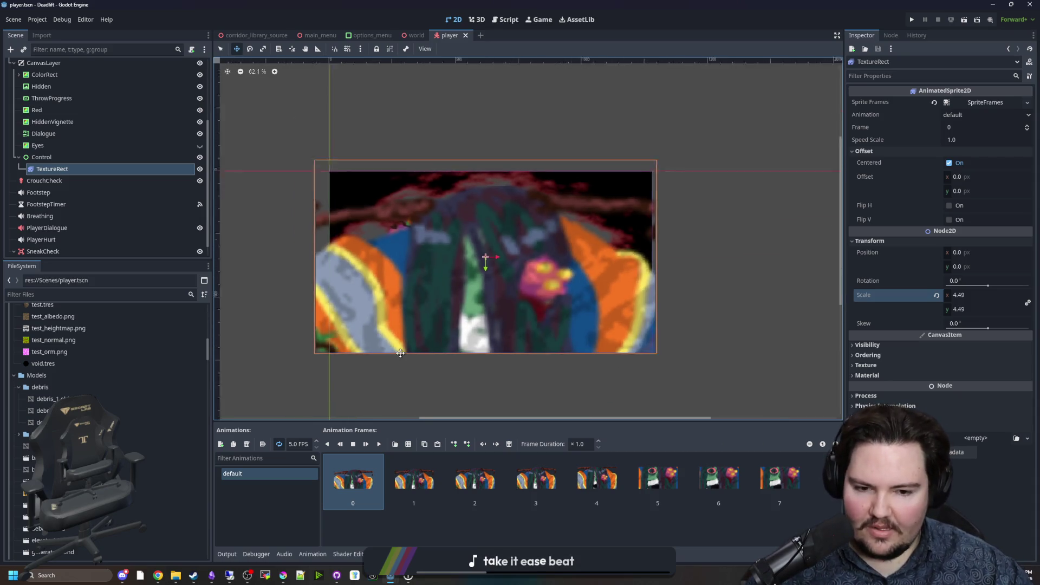
pyautogui.scroll(3, 406, 318)
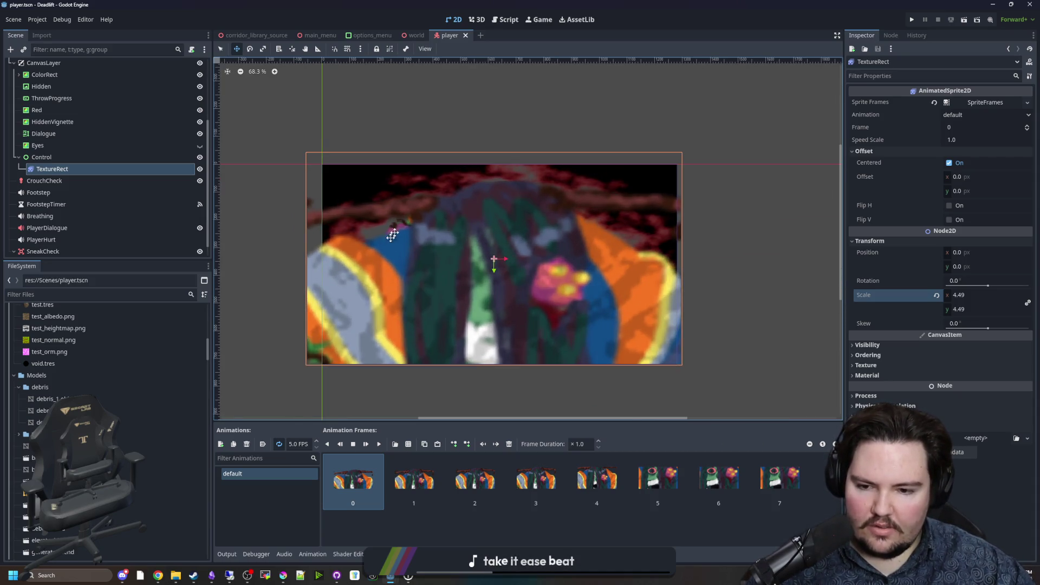
pyautogui.scroll(-1, 464, 314)
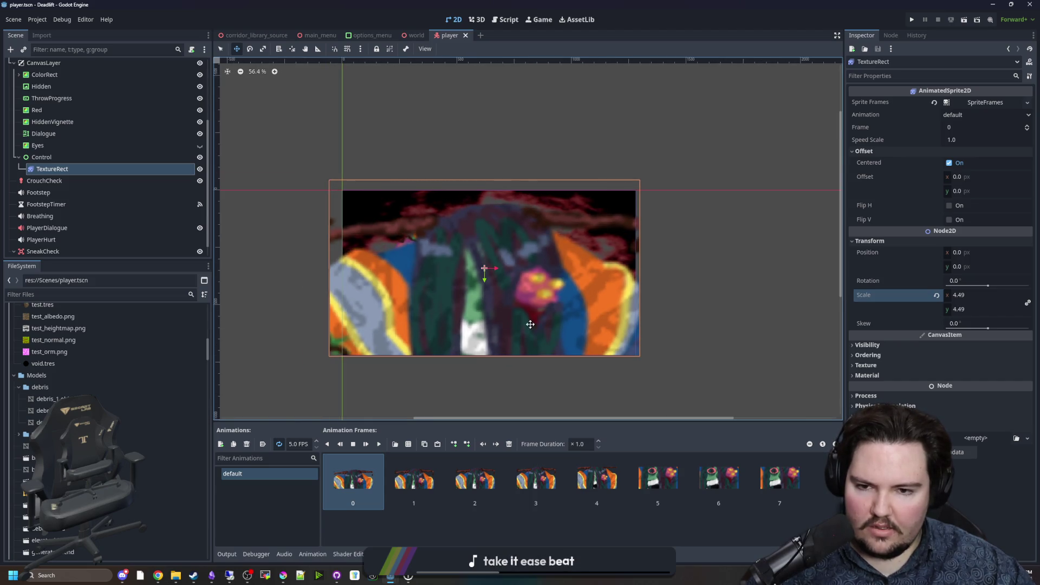
pyautogui.scroll(1, 467, 310)
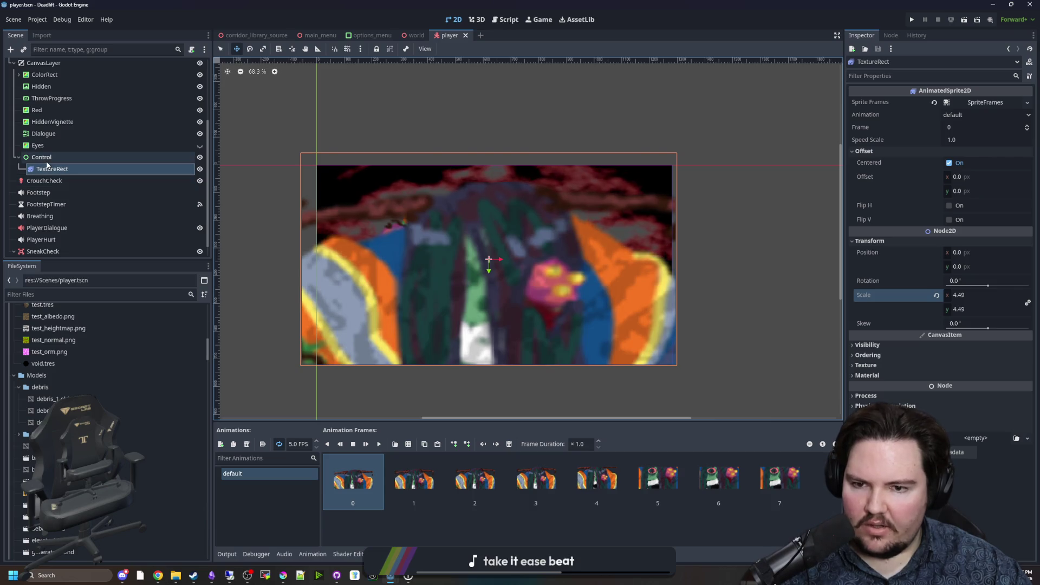
# Delete Control and its AnimatedSprite2D child via Delete Node, confirm, and save player.tscn.
pyautogui.click(44, 158)
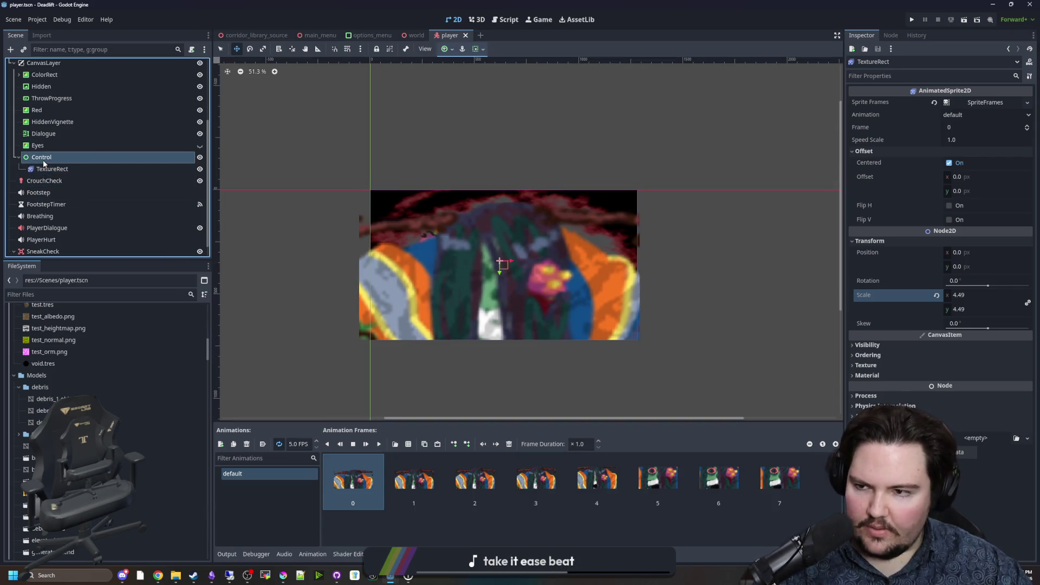
pyautogui.rightClick(44, 161)
pyautogui.click(97, 408)
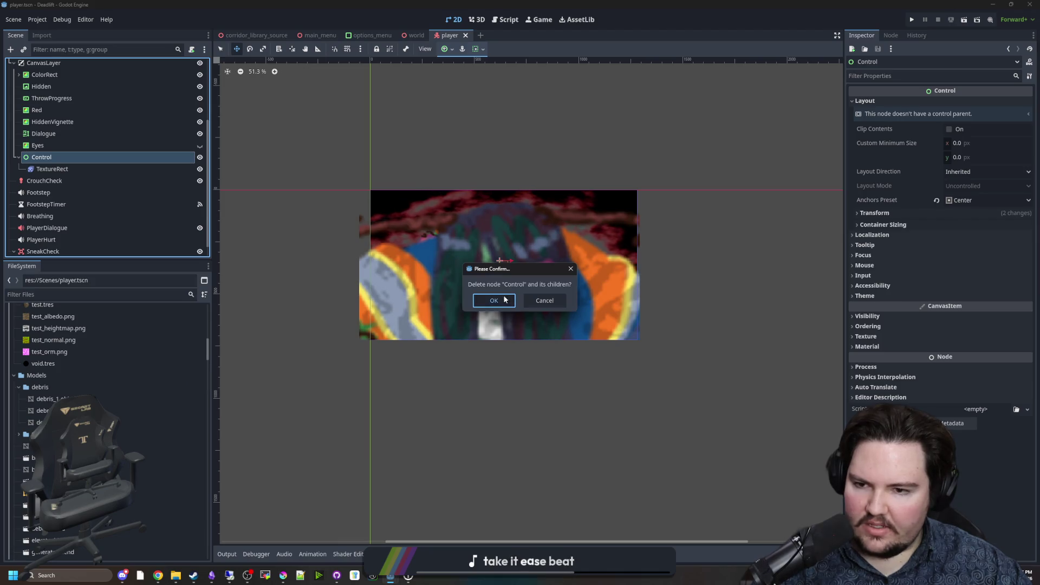
pyautogui.click(504, 299)
pyautogui.scroll(3, 112, 181)
pyautogui.hotkey('ctrl', 's')
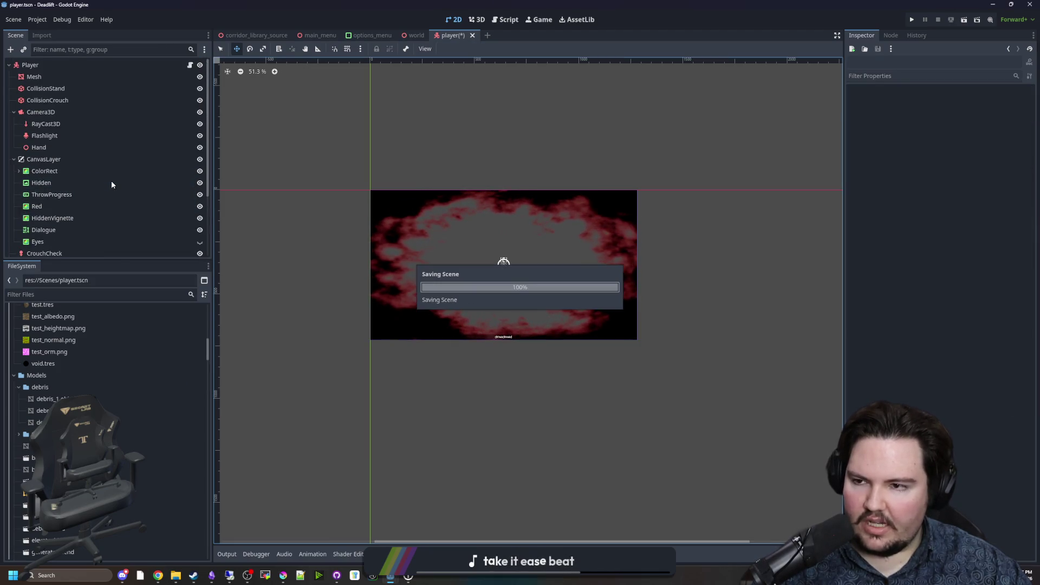
pyautogui.hotkey('ctrl', 's')
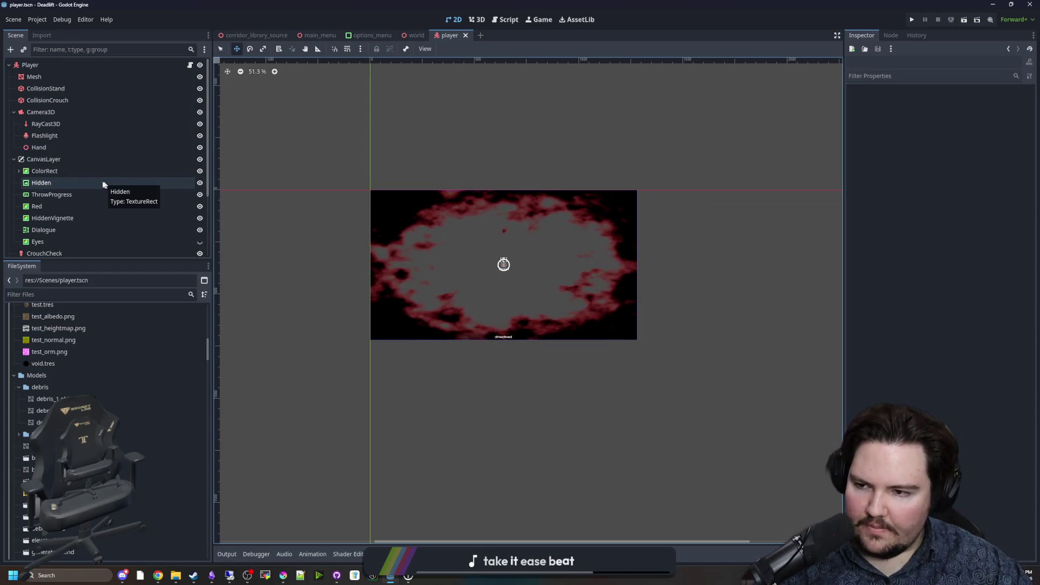
pyautogui.click(62, 199)
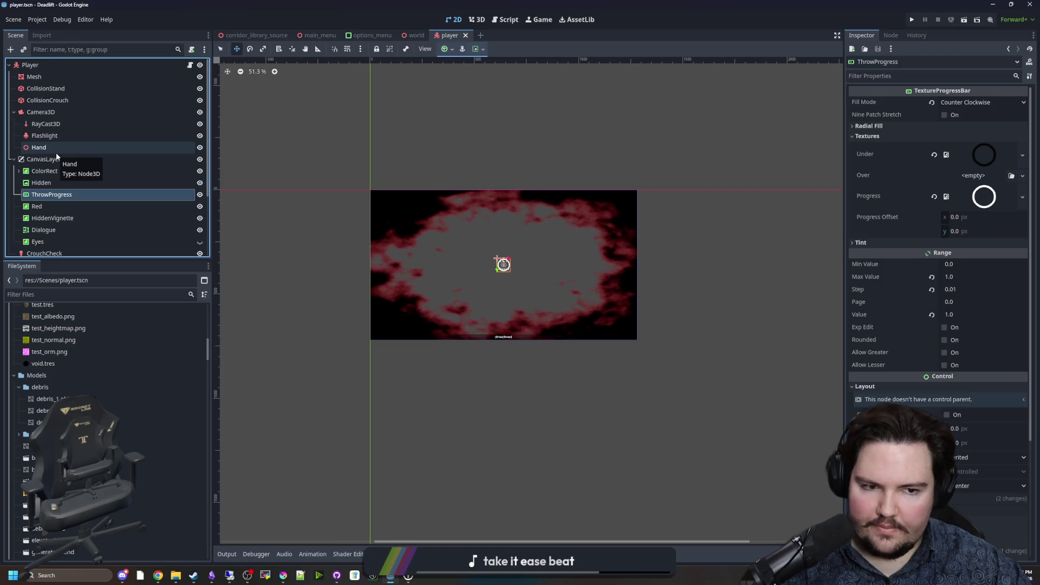
# Open HiddenVignette's vignette shader (radius 0.22, softness 0.38, intensity 2.00) for editing at line 2.
pyautogui.click(51, 222)
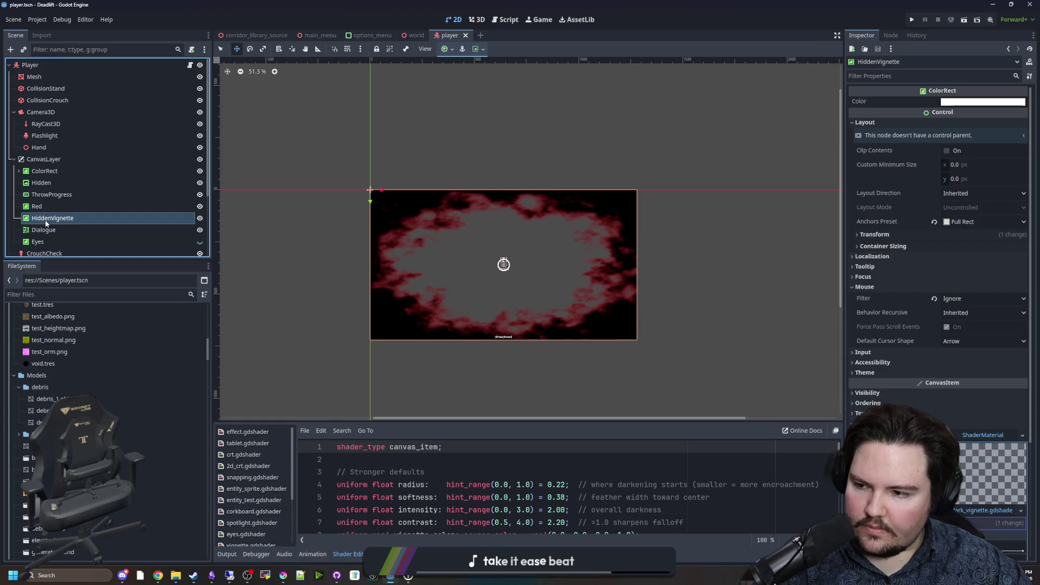
pyautogui.click(347, 460)
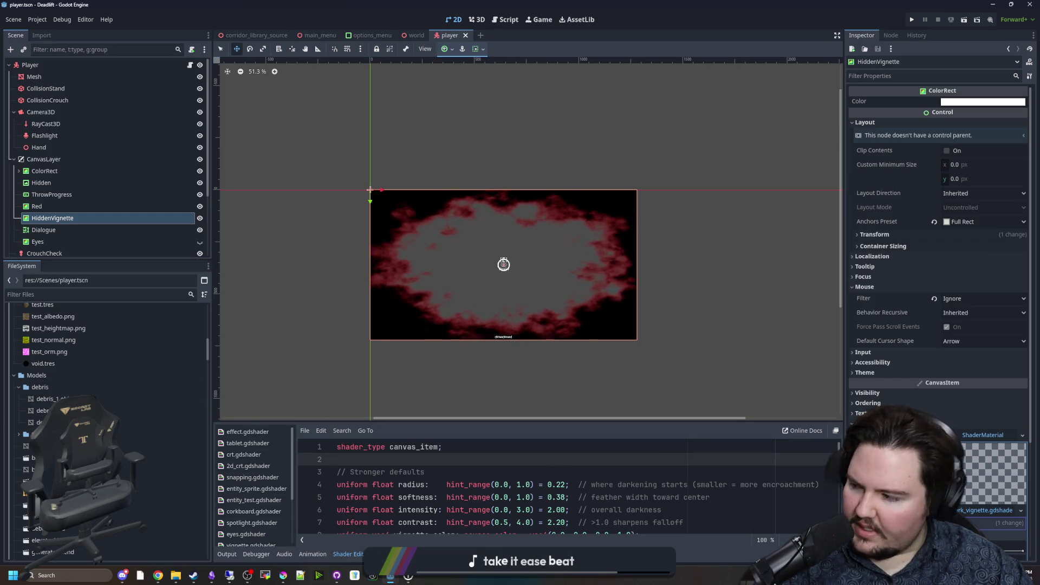